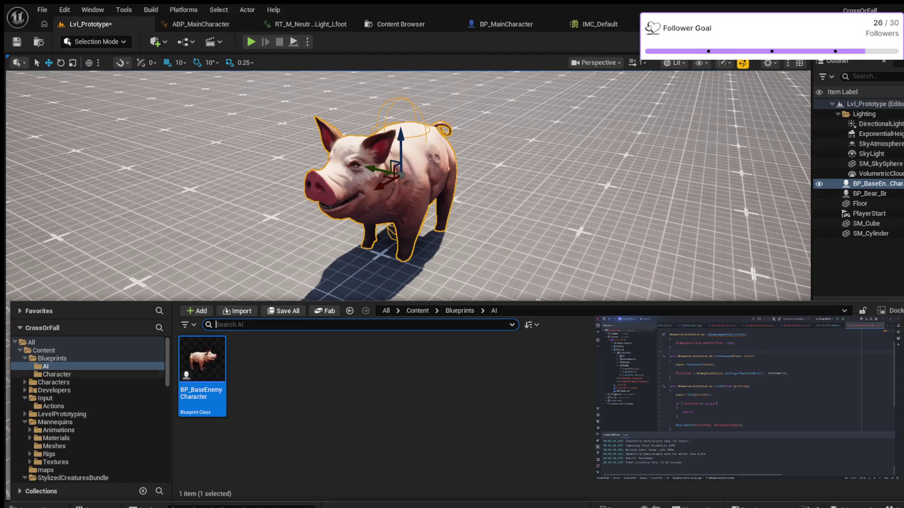
Open BP_BaseEnemyCharacter in the Blueprint editor to view the SK_Pig enemy and its defaults.
{"action": "double_click", "coordinate": [202, 360]}
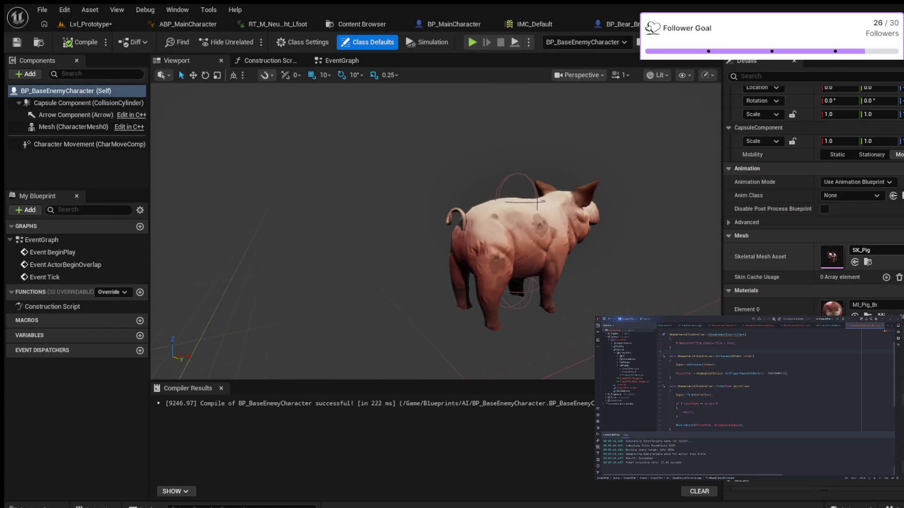
{"action": "scroll", "coordinate": [801, 250], "scroll_direction": "up", "scroll_amount": 2}
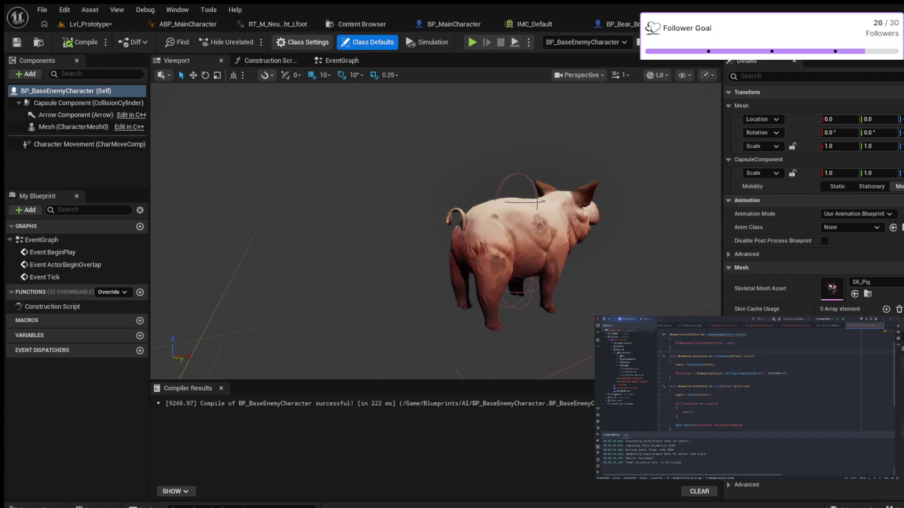
Check the parent class in Class Settings, then filter Class Defaults by 'Pawn'.
{"action": "left_click", "coordinate": [303, 42]}
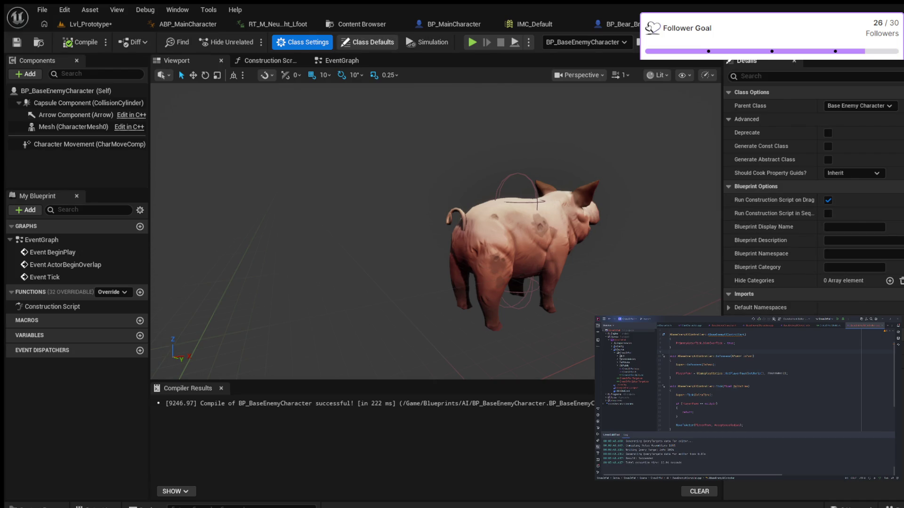
{"action": "left_click", "coordinate": [367, 42]}
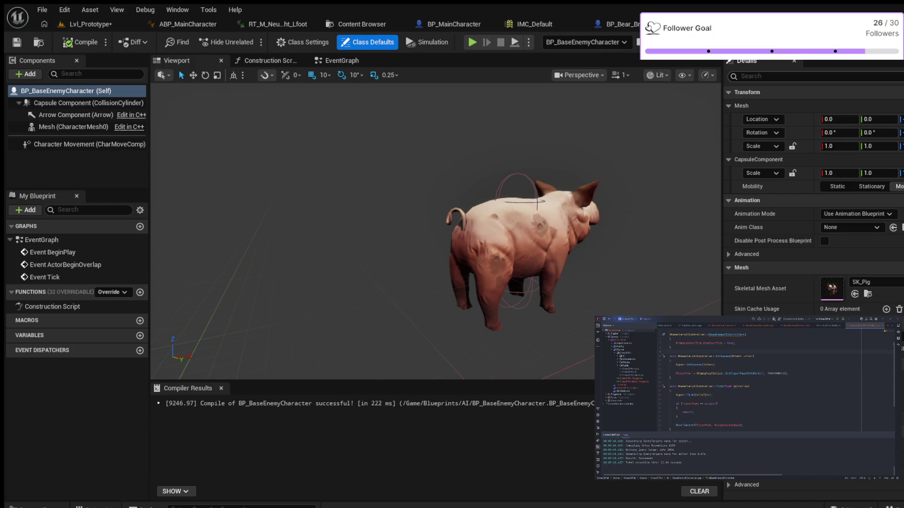
{"action": "left_click", "coordinate": [763, 76]}
{"action": "type", "text": "Pawn"}
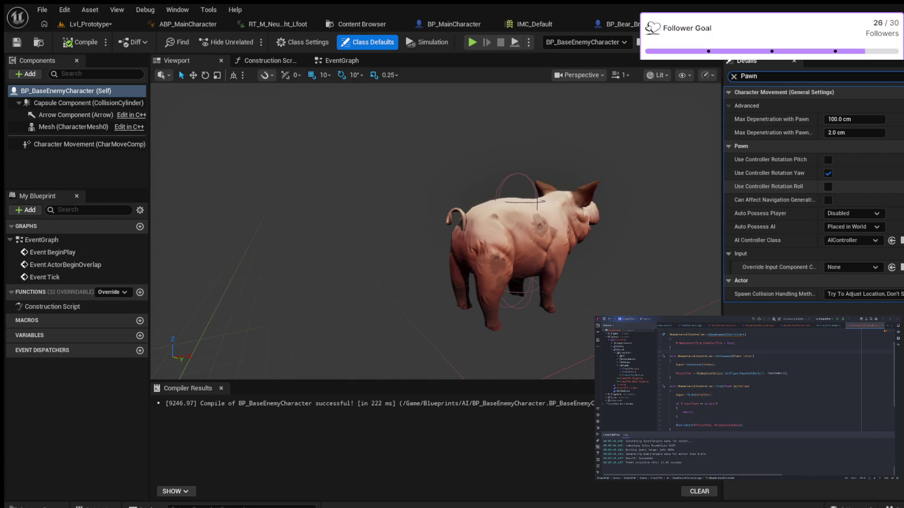
Set Auto Possess AI to Placed in World or Spawned with BaseEnemyAIController, compile, and return to Lvl_Prototype.
{"action": "key", "text": "Return"}
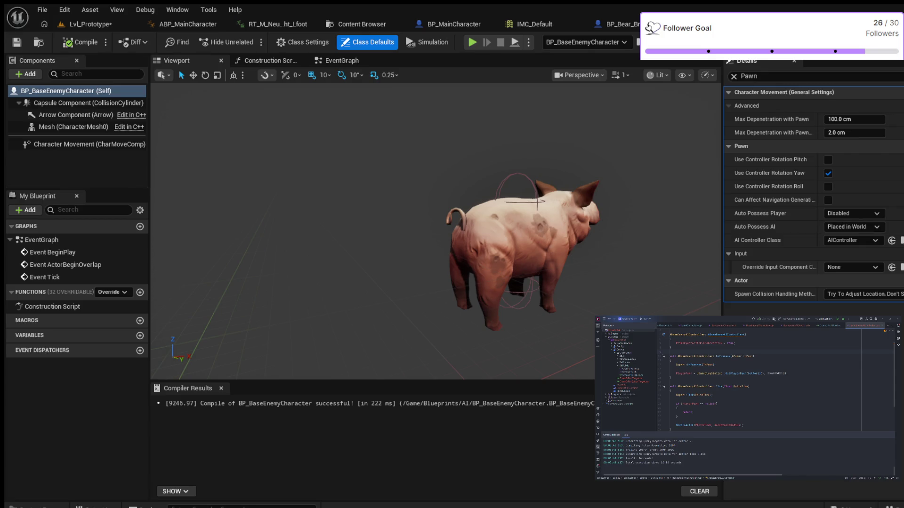
{"action": "left_click", "coordinate": [852, 227]}
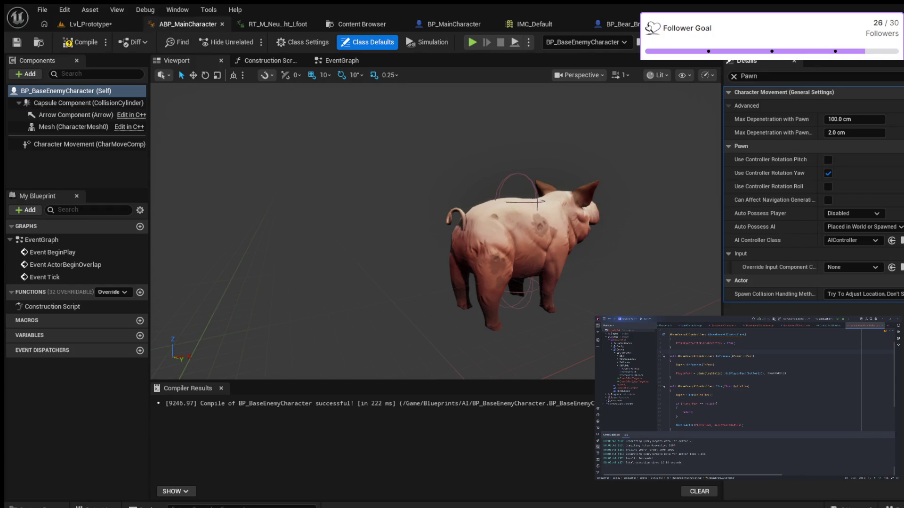
{"action": "left_click", "coordinate": [80, 42]}
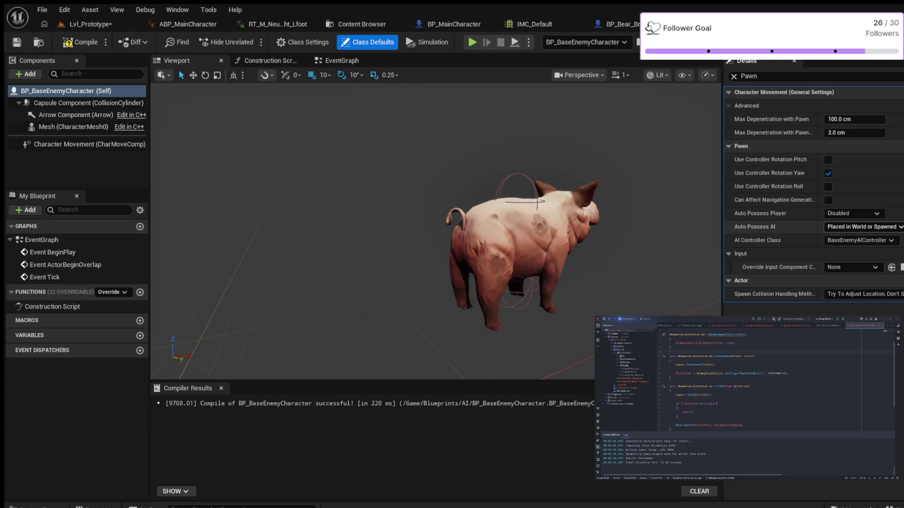
{"action": "left_click", "coordinate": [80, 42]}
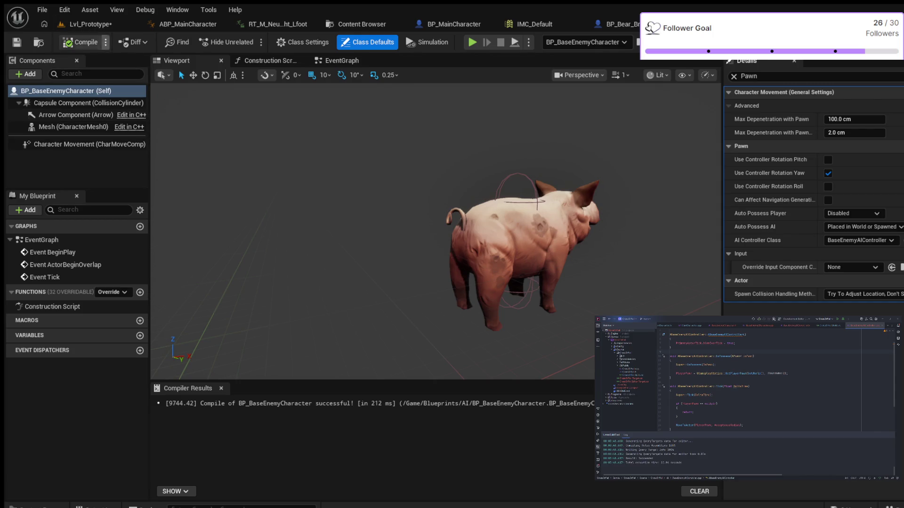
{"action": "left_click", "coordinate": [90, 24]}
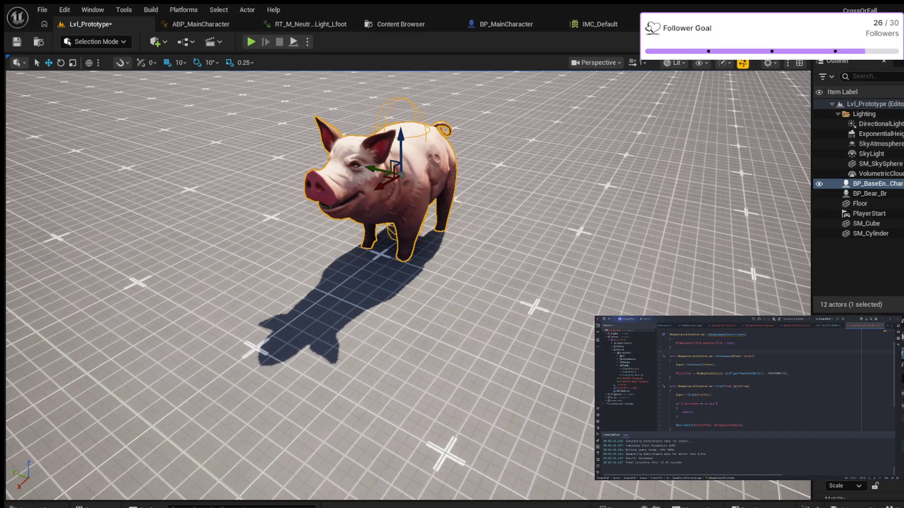
Play-test the level, eject to inspect the pig and Floor, then stop and save the level.
{"action": "left_click", "coordinate": [251, 41]}
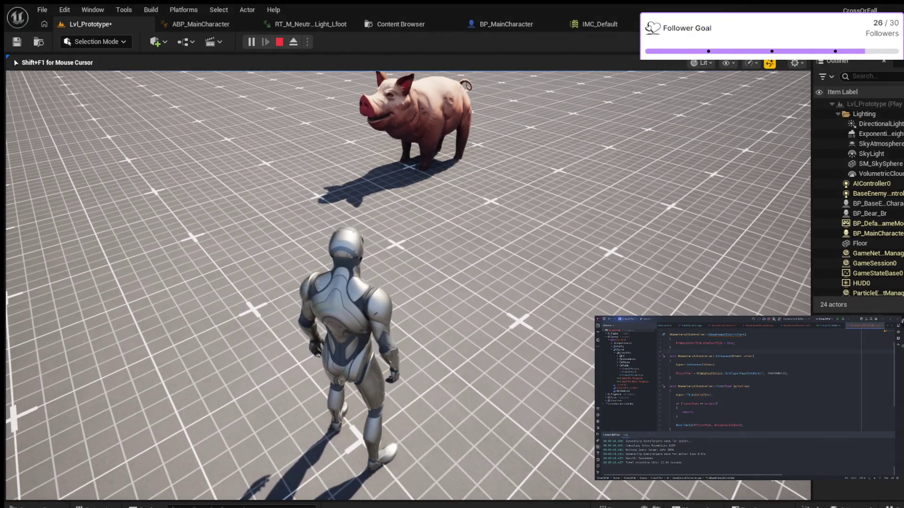
{"action": "key", "text": "F8"}
{"action": "left_click", "coordinate": [414, 113]}
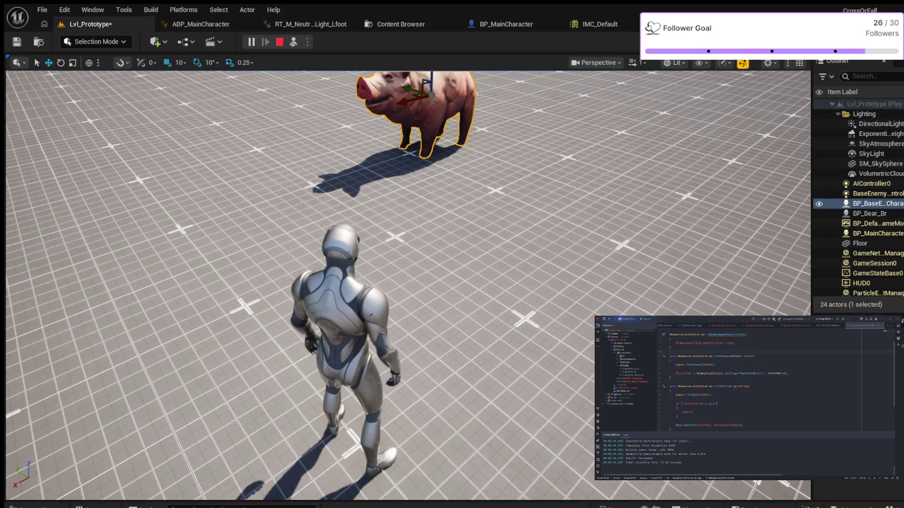
{"action": "left_click", "coordinate": [361, 442]}
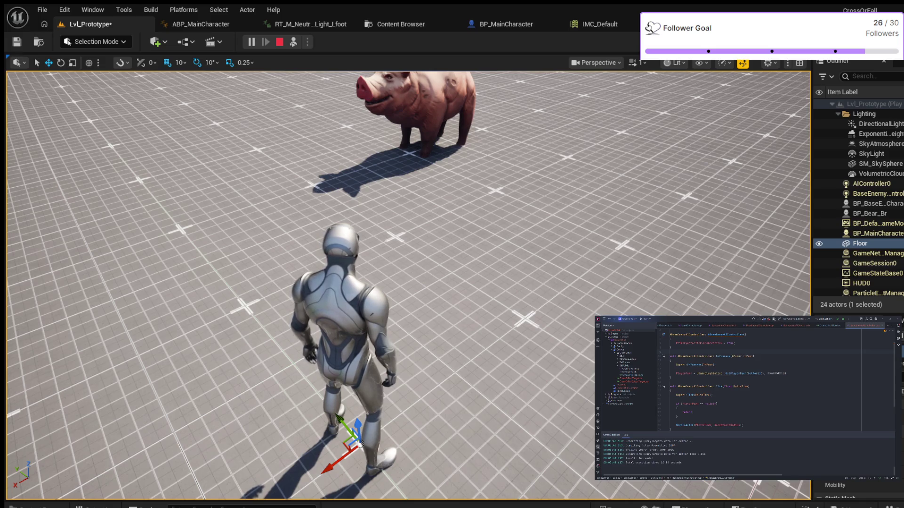
{"action": "key", "text": "Escape"}
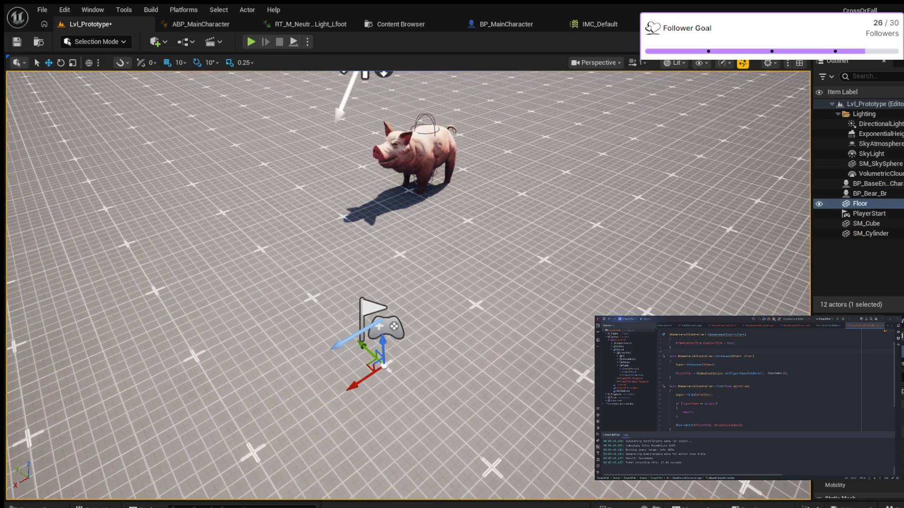
{"action": "key", "text": "ctrl+s"}
Play-test again, running the character past the pig and back, then end the session.
{"action": "left_click", "coordinate": [251, 41]}
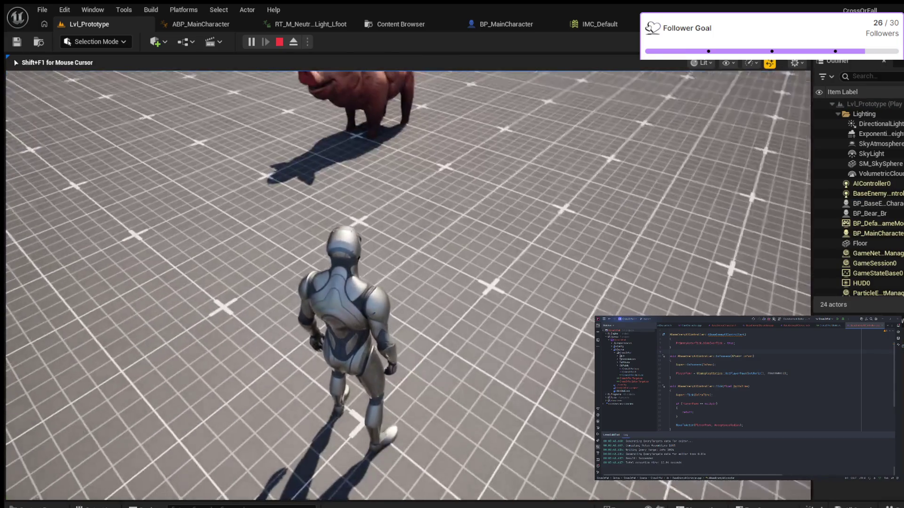
{"action": "key", "text": "w"}
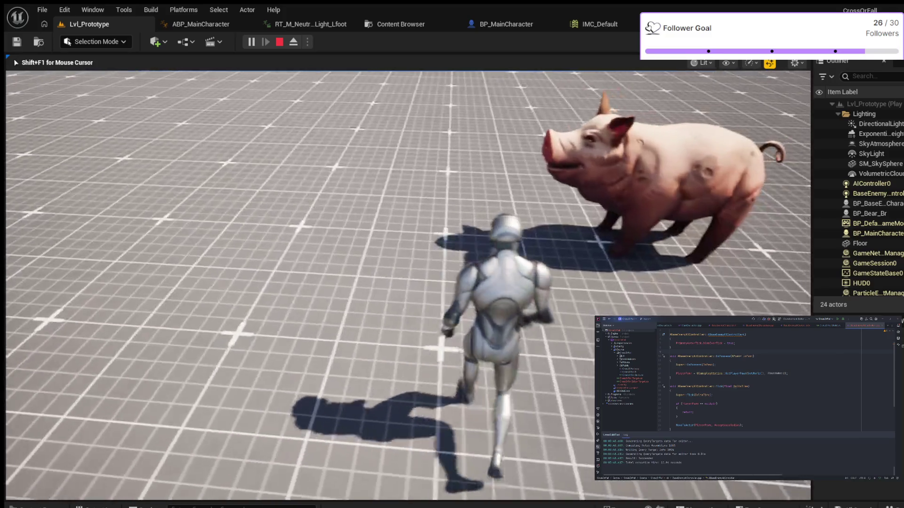
{"action": "key", "text": "w"}
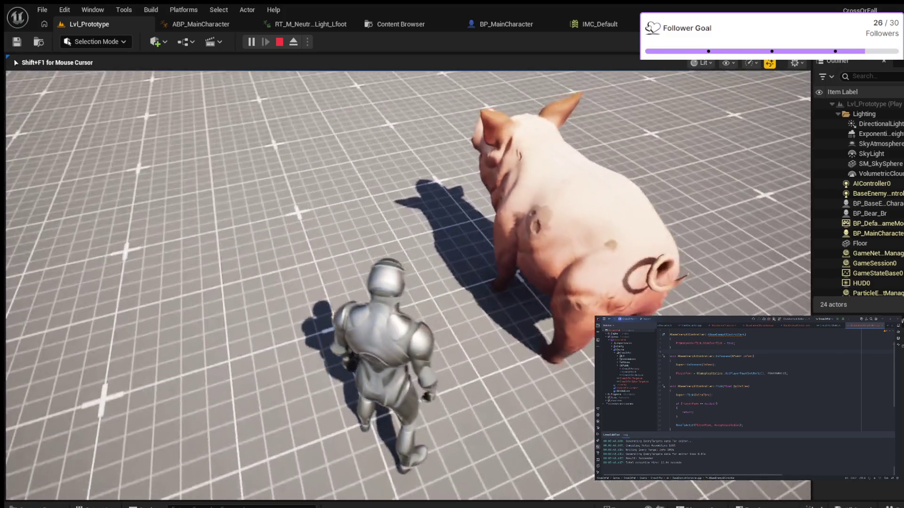
{"action": "key", "text": "w"}
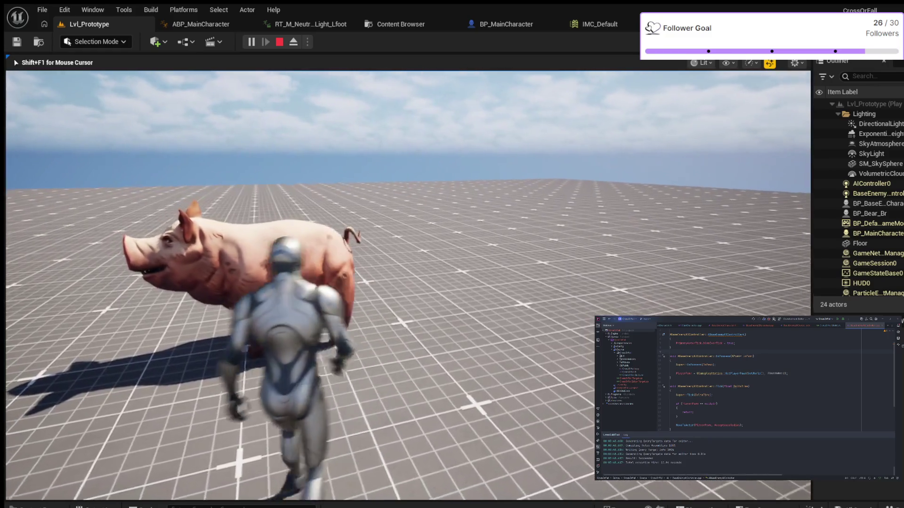
{"action": "key", "text": "Escape"}
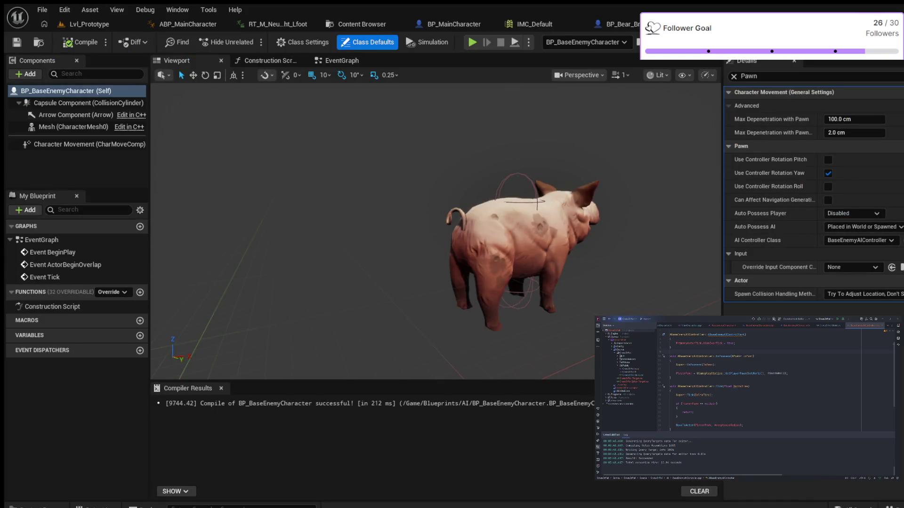
Review the enemy Blueprint's viewport and pawn settings, then return to Lvl_Prototype.
{"action": "left_click", "coordinate": [177, 61]}
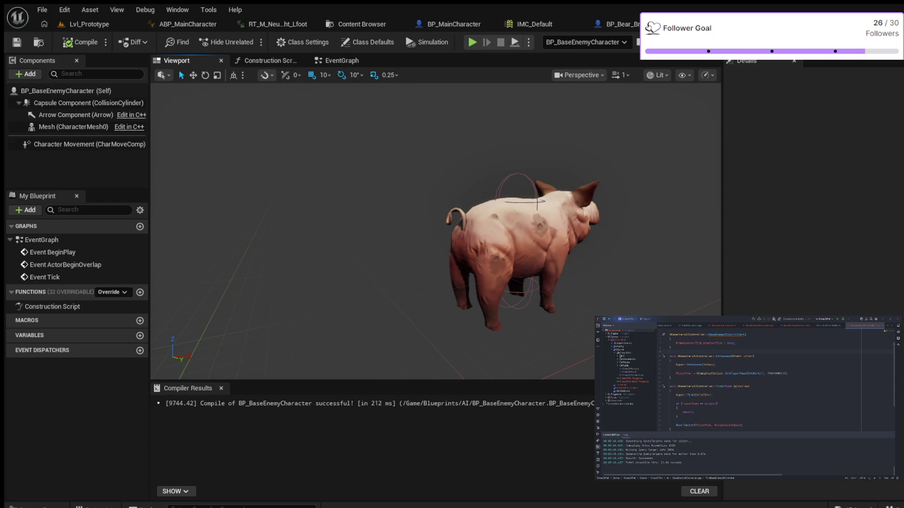
{"action": "left_click", "coordinate": [127, 91]}
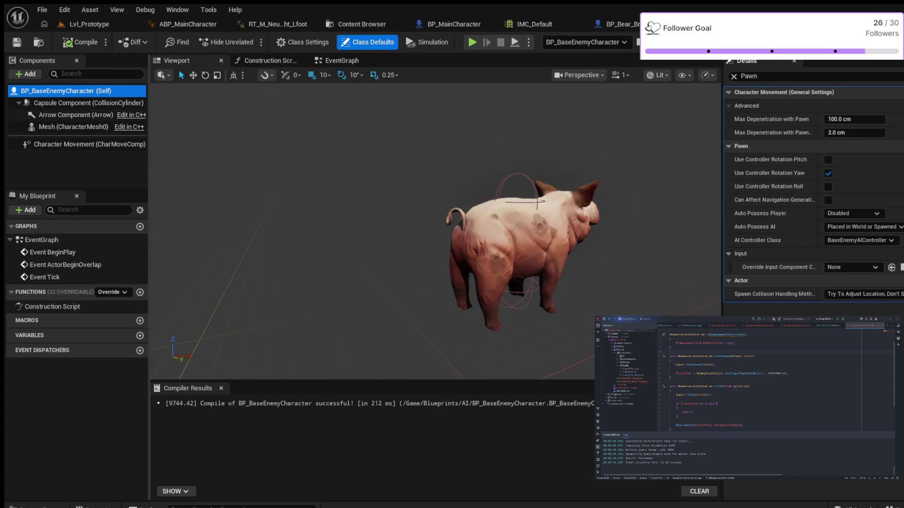
{"action": "left_click", "coordinate": [89, 24]}
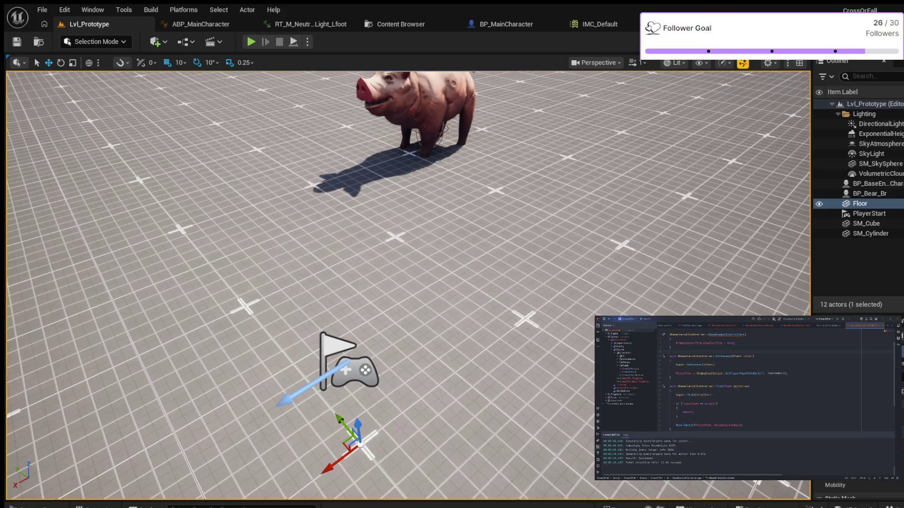
Place a Nav Mesh Bounds Volume in Lvl_Prototype near the player start.
{"action": "scroll", "coordinate": [407, 282], "scroll_direction": "down", "scroll_amount": 10}
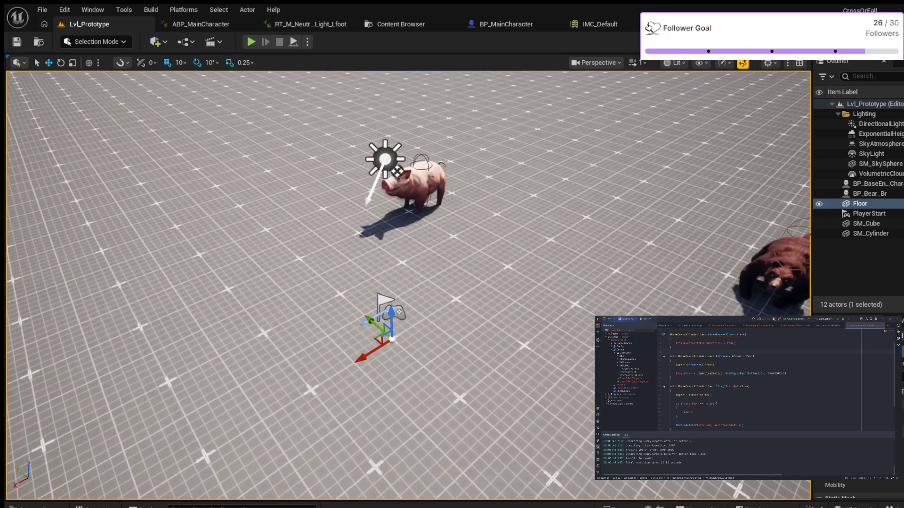
{"action": "scroll", "coordinate": [407, 283], "scroll_direction": "up", "scroll_amount": 5}
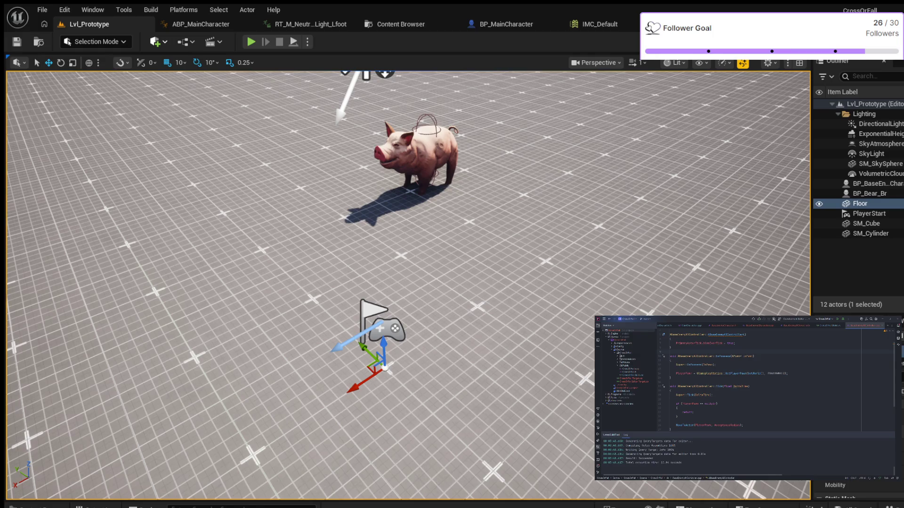
{"action": "left_click", "coordinate": [411, 286]}
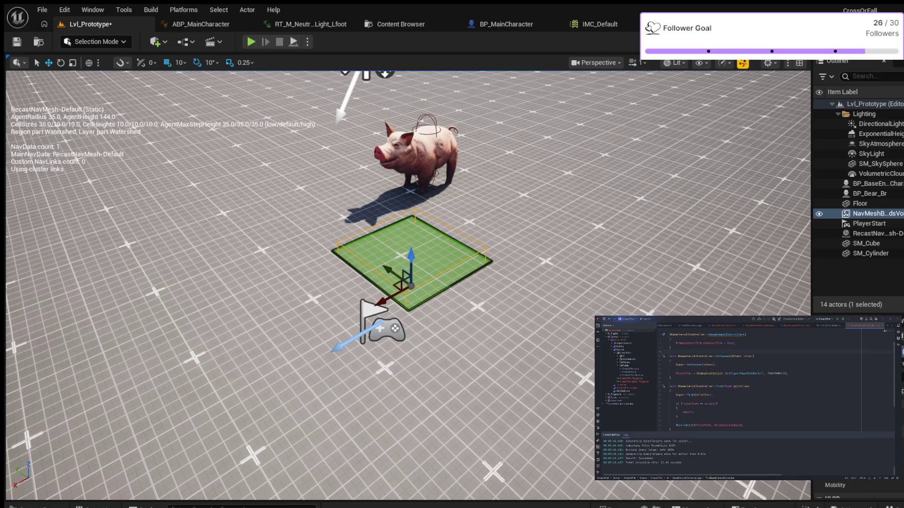
Scale up the Nav Mesh Bounds Volume so the green navigable area covers most of the floor.
{"action": "scroll", "coordinate": [408, 264], "scroll_direction": "up", "scroll_amount": 3}
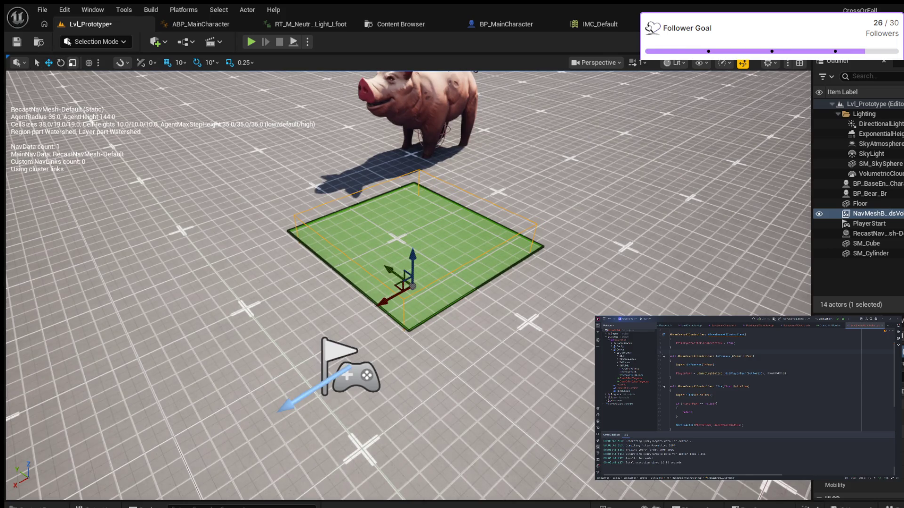
{"action": "left_click", "coordinate": [72, 63]}
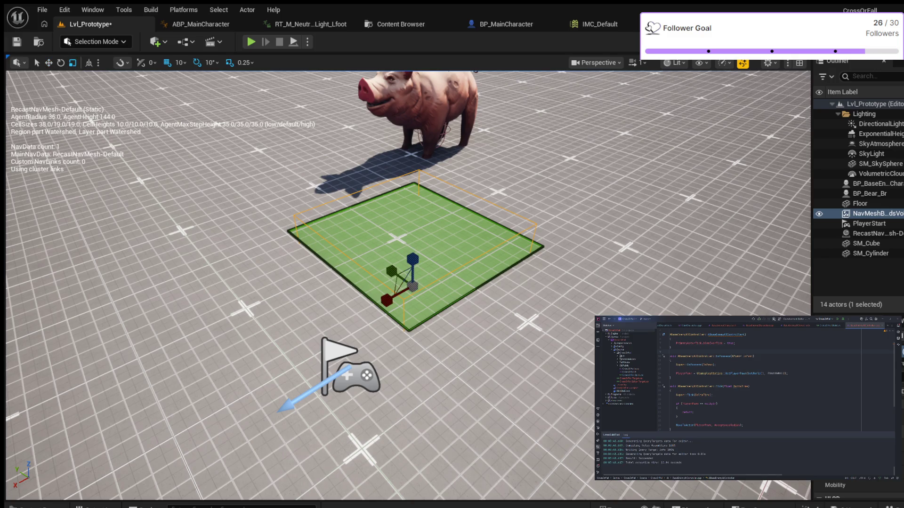
{"action": "left_click_drag", "start_coordinate": [400, 293], "coordinate": [424, 310]}
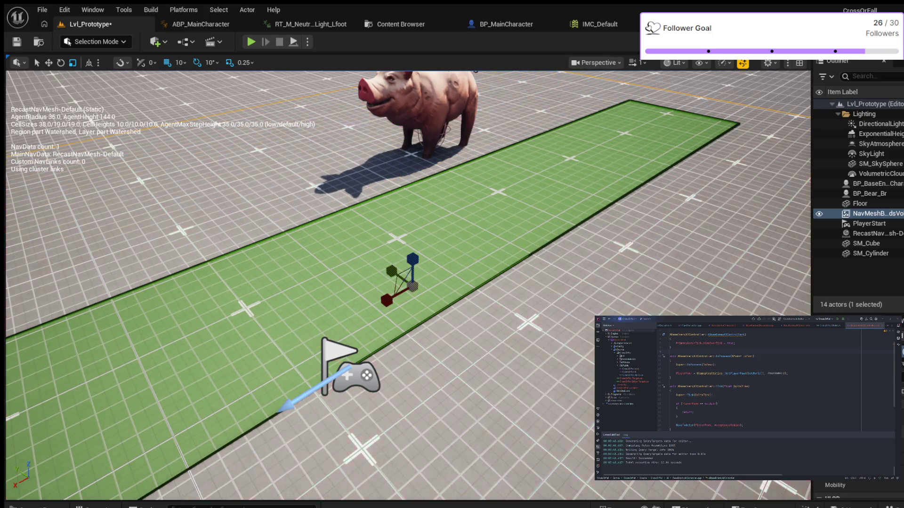
{"action": "scroll", "coordinate": [399, 282], "scroll_direction": "down", "scroll_amount": 3}
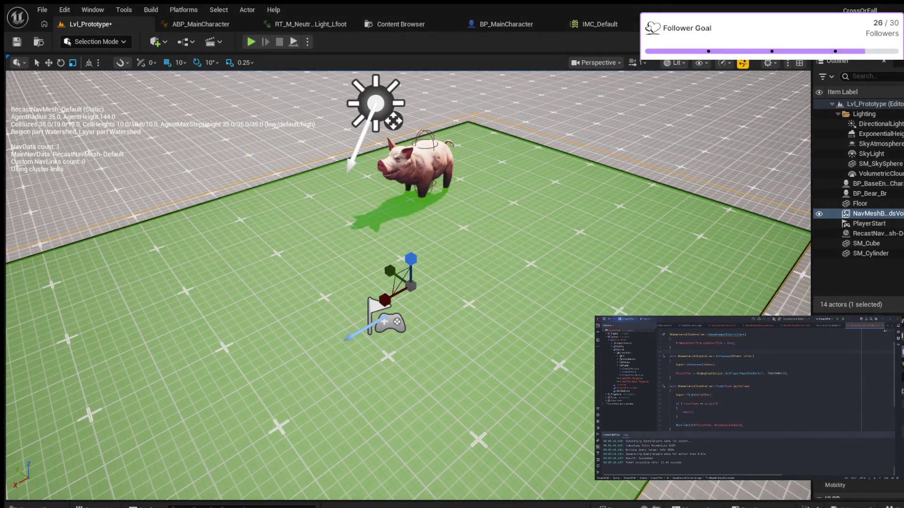
{"action": "scroll", "coordinate": [399, 282], "scroll_direction": "down", "scroll_amount": 2}
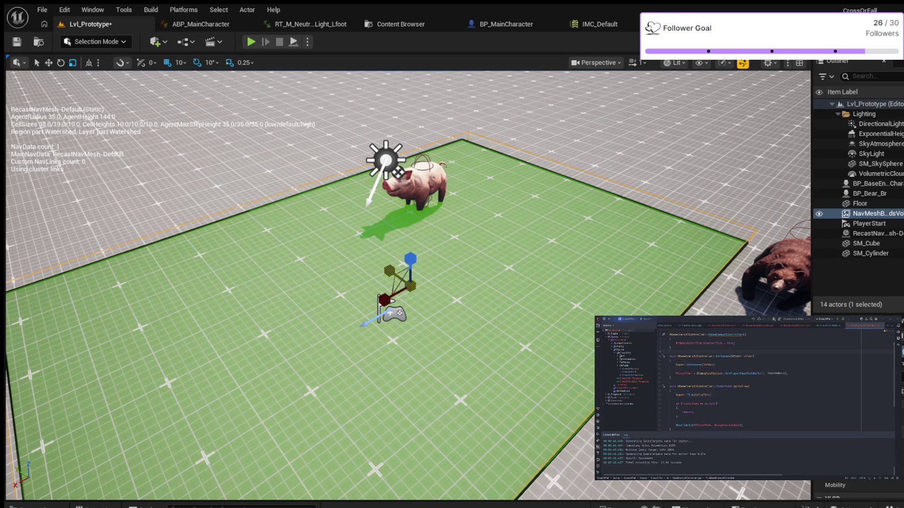
{"action": "left_click_drag", "start_coordinate": [399, 279], "coordinate": [391, 266]}
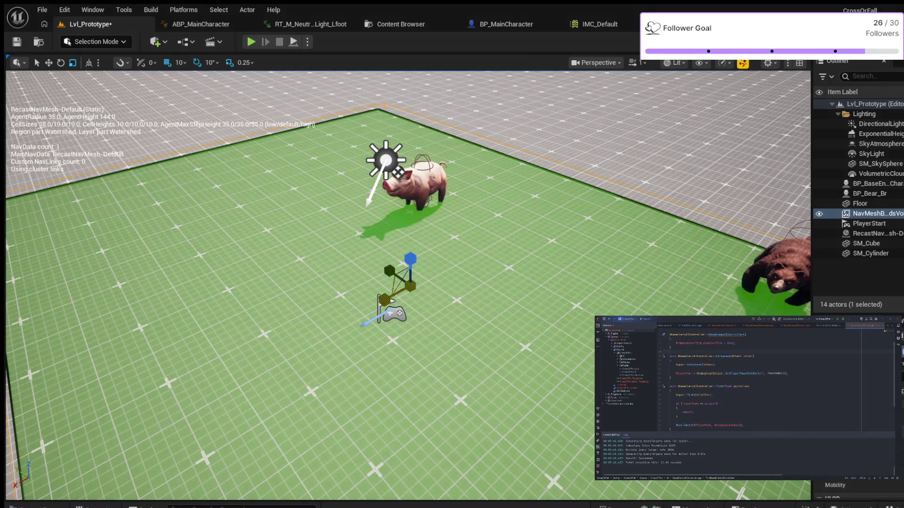
{"action": "scroll", "coordinate": [391, 266], "scroll_direction": "down", "scroll_amount": 3}
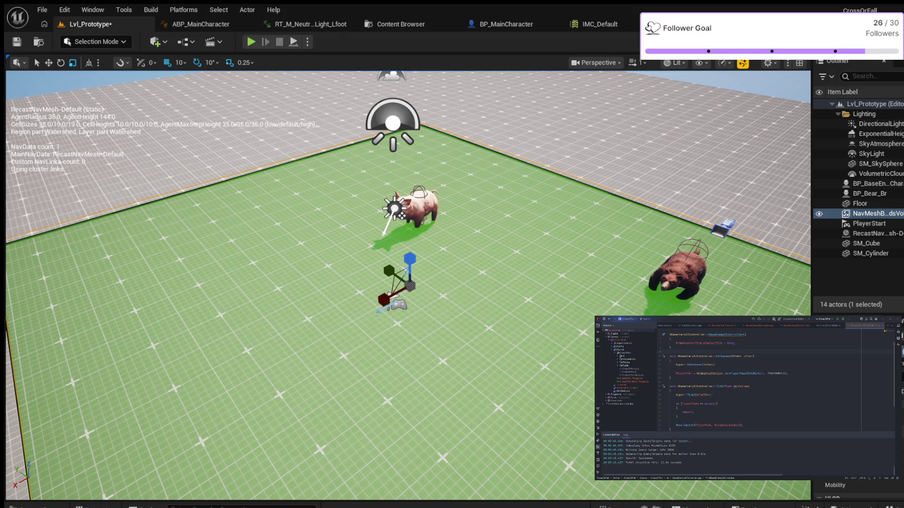
{"action": "scroll", "coordinate": [408, 285], "scroll_direction": "down", "scroll_amount": 6}
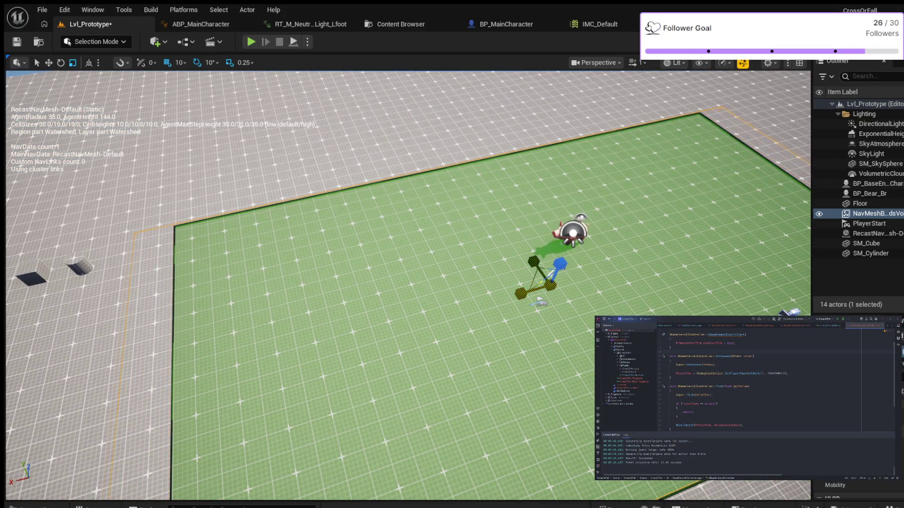
{"action": "scroll", "coordinate": [408, 285], "scroll_direction": "down", "scroll_amount": 5}
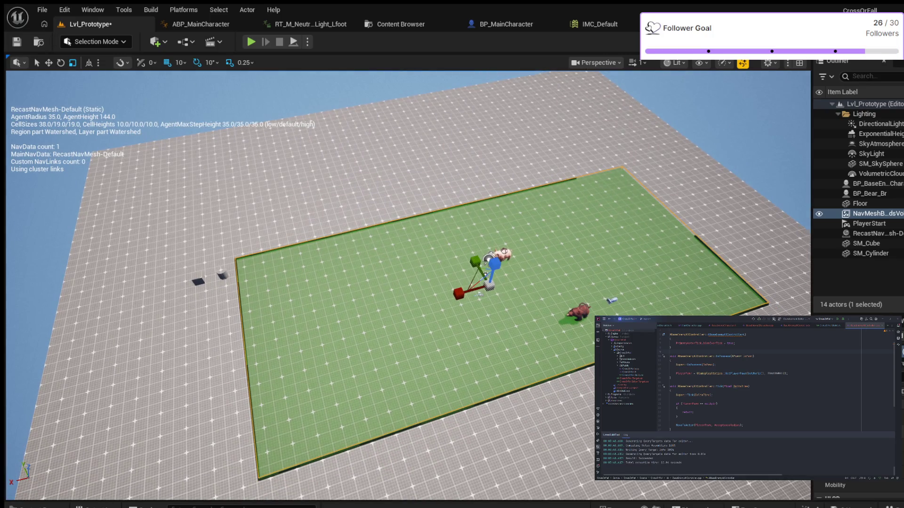
Stretch the Nav Mesh Bounds Volume across the floor's full width and orbit to confirm coverage.
{"action": "left_click_drag", "start_coordinate": [475, 281], "coordinate": [470, 288]}
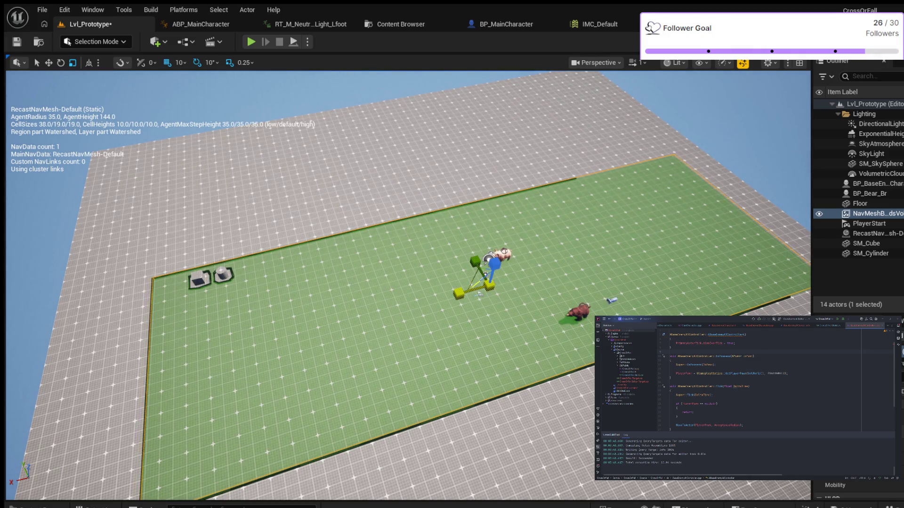
{"action": "left_click_drag", "start_coordinate": [459, 294], "coordinate": [450, 302]}
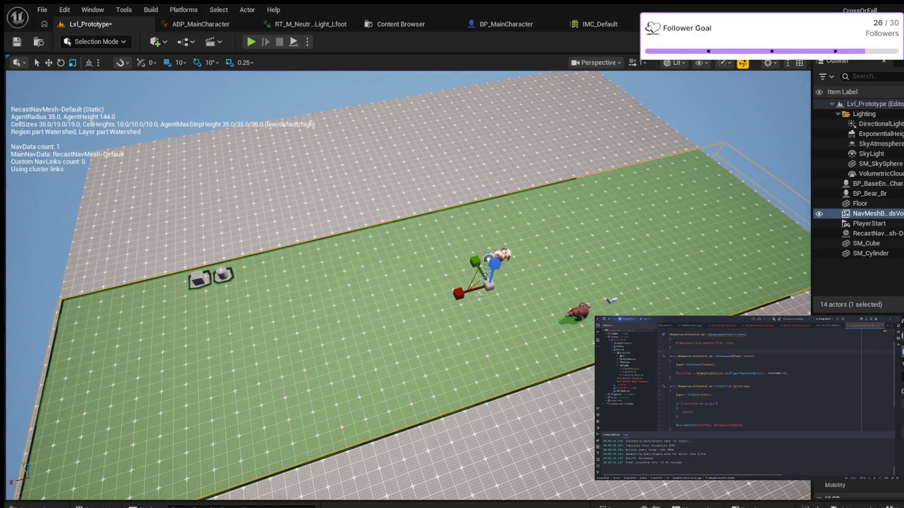
{"action": "left_click_drag", "start_coordinate": [405, 377], "coordinate": [302, 377]}
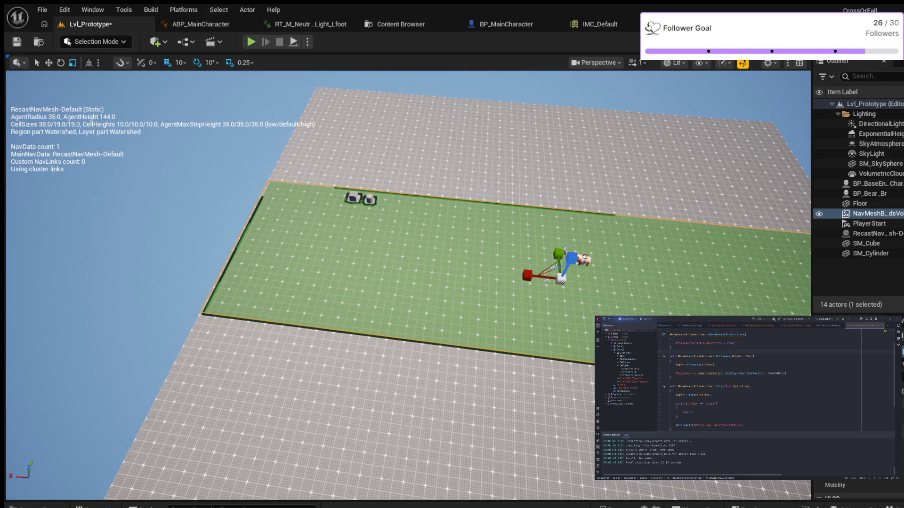
Switch to the BP_MainCharacter Blueprint to review its IMC_Default input mappings.
{"action": "left_click", "coordinate": [506, 24]}
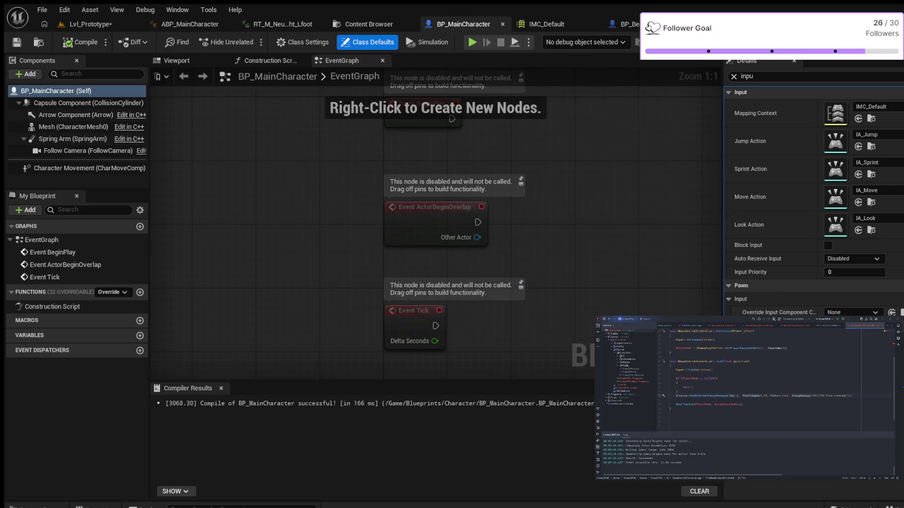
Switch back to the Lvl_Prototype level editor.
{"action": "left_click", "coordinate": [89, 24]}
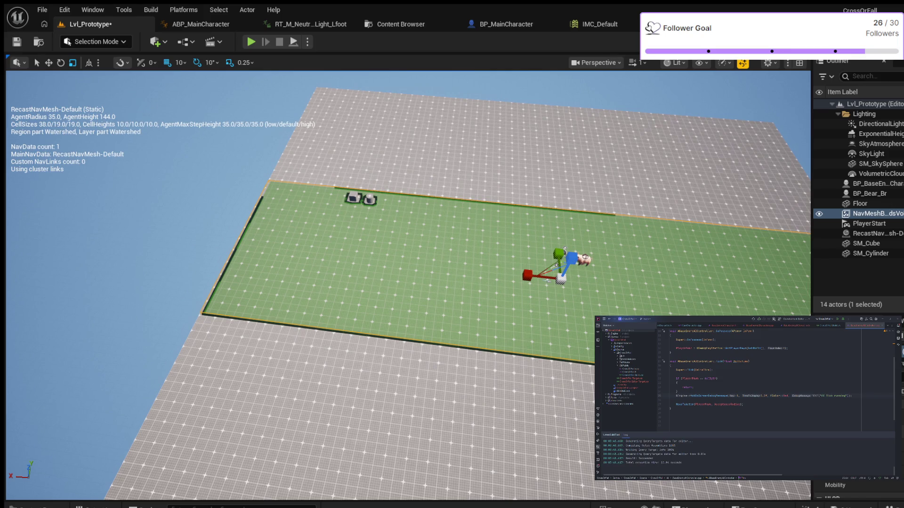
Play Lvl_Prototype, walk the character forward into the pig, then stop the play test.
{"action": "left_click", "coordinate": [251, 42]}
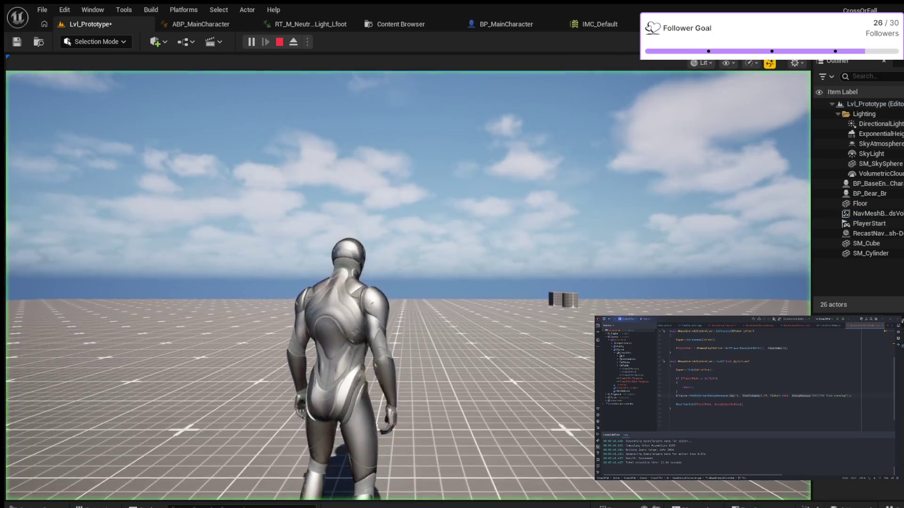
{"action": "key", "text": "w"}
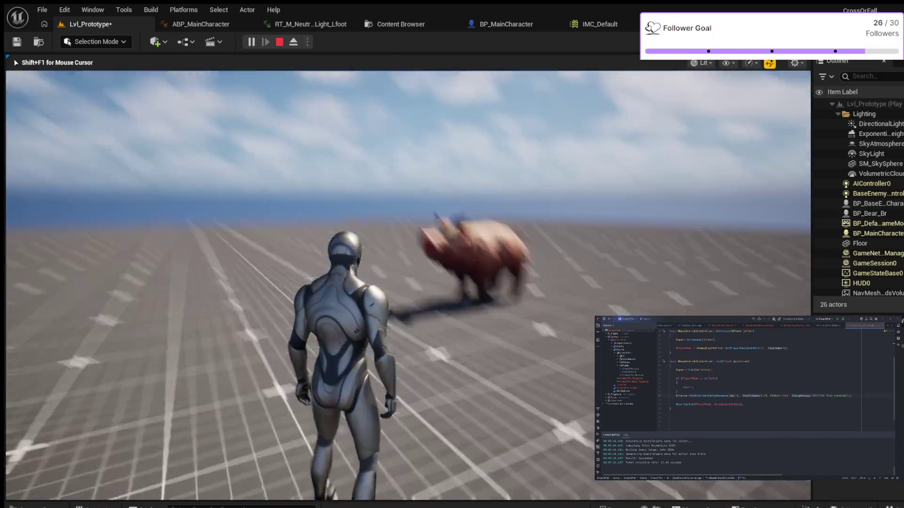
{"action": "key", "text": "w"}
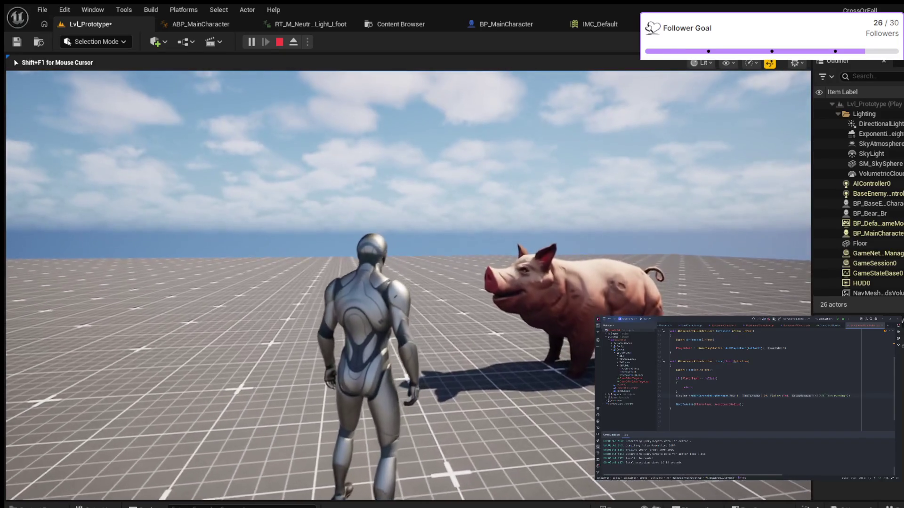
{"action": "key", "text": "w"}
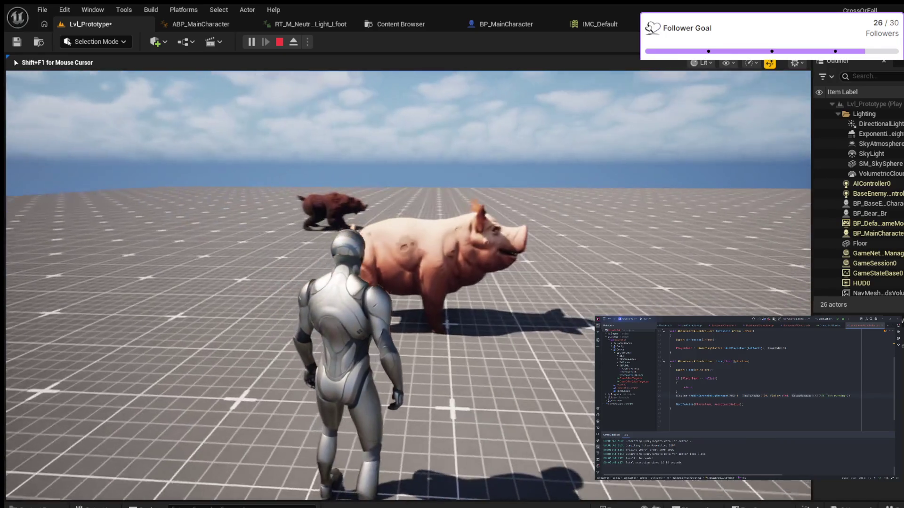
{"action": "key", "text": "Escape"}
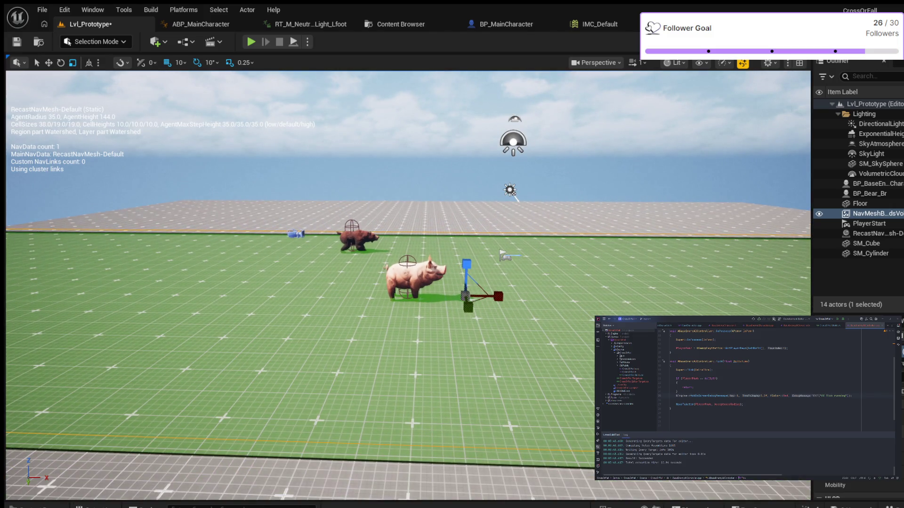
Bring the pig and bear into view and select the pig with the Move gizmo.
{"action": "scroll", "coordinate": [415, 278], "scroll_direction": "up", "scroll_amount": 10}
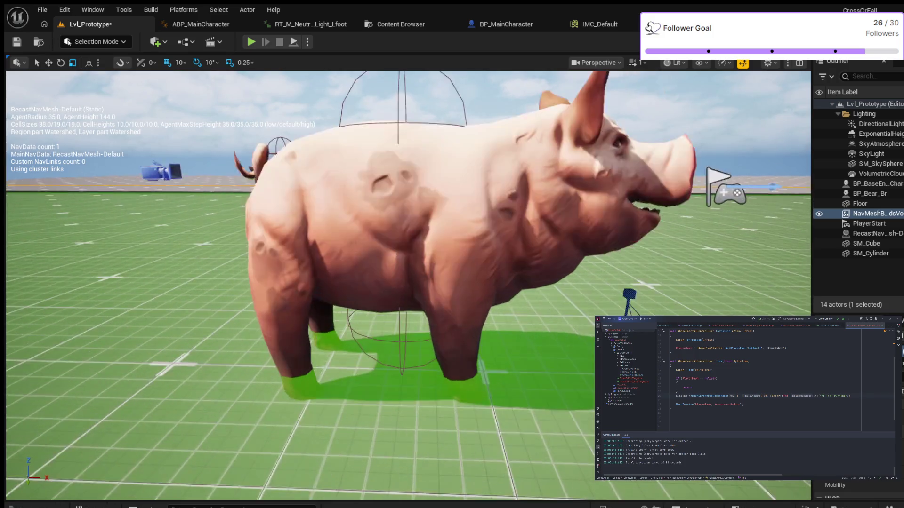
{"action": "scroll", "coordinate": [407, 285], "scroll_direction": "up", "scroll_amount": 4}
{"action": "scroll", "coordinate": [544, 155], "scroll_direction": "down", "scroll_amount": 12}
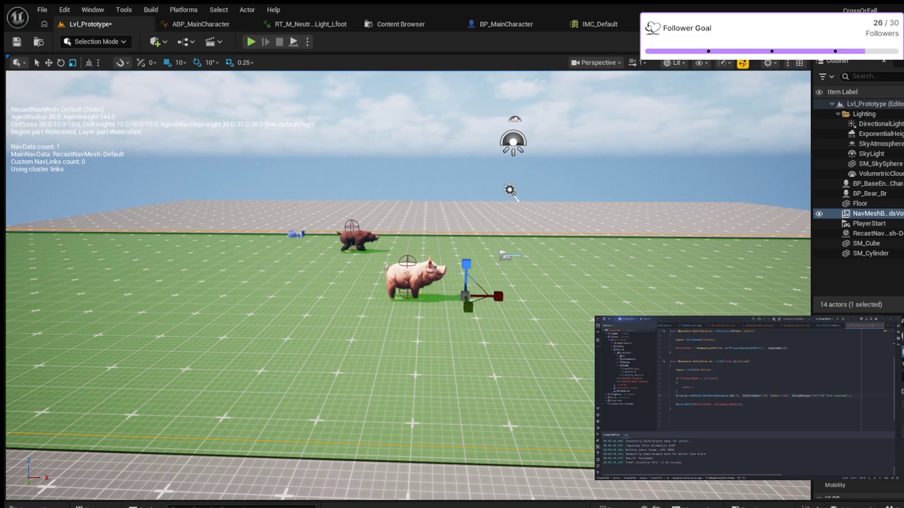
{"action": "mouse_move", "coordinate": [405, 283]}
{"action": "left_mouse_down"}
{"action": "mouse_move", "coordinate": [179, 283]}
{"action": "mouse_move", "coordinate": [179, 212]}
{"action": "mouse_move", "coordinate": [179, 264]}
{"action": "mouse_move", "coordinate": [202, 273]}
{"action": "mouse_move", "coordinate": [202, 259]}
{"action": "left_mouse_up"}
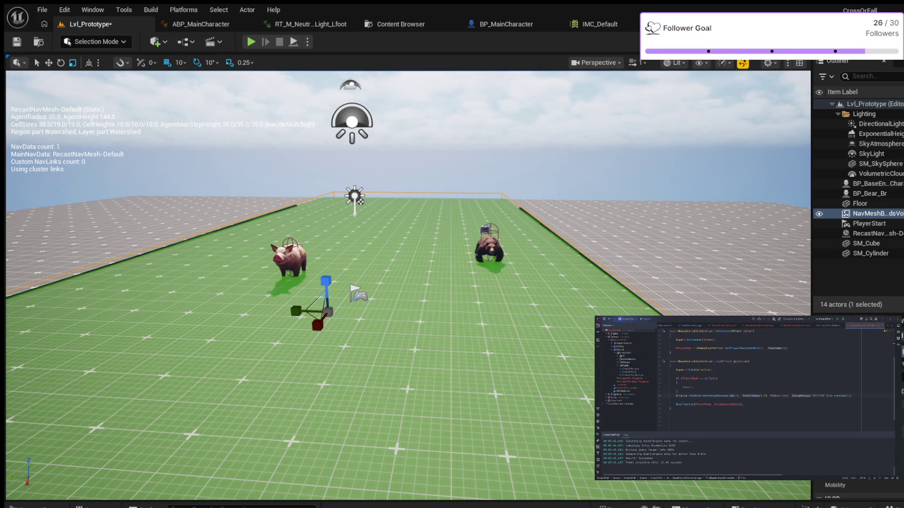
{"action": "left_click", "coordinate": [288, 259]}
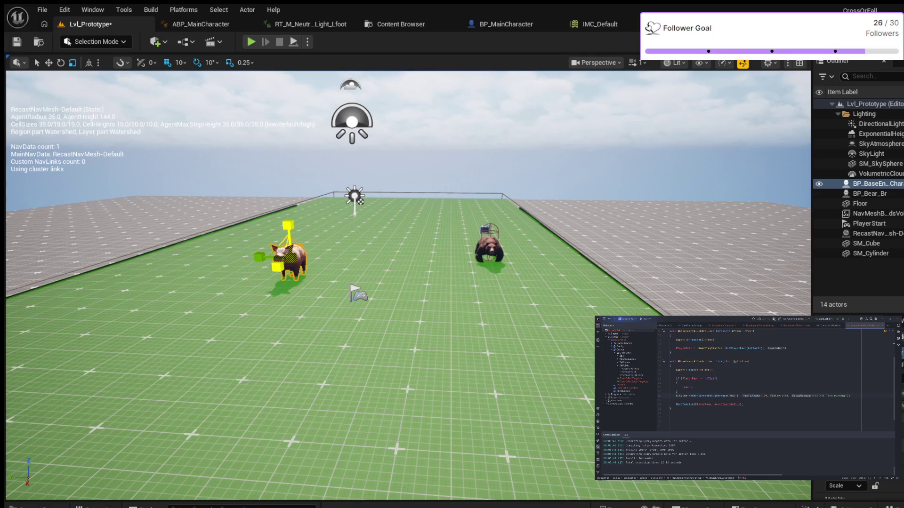
{"action": "key", "text": "r"}
{"action": "key", "text": "w"}
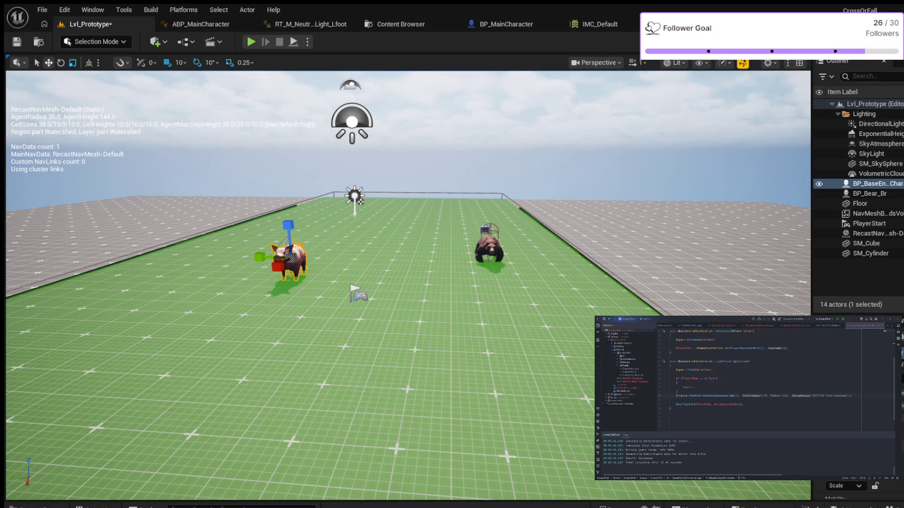
Adjust the pig's height along Z until its feet meet the green navmesh, checking side-on.
{"action": "scroll", "coordinate": [408, 285], "scroll_direction": "up", "scroll_amount": 2}
{"action": "scroll", "coordinate": [408, 285], "scroll_direction": "up", "scroll_amount": 1}
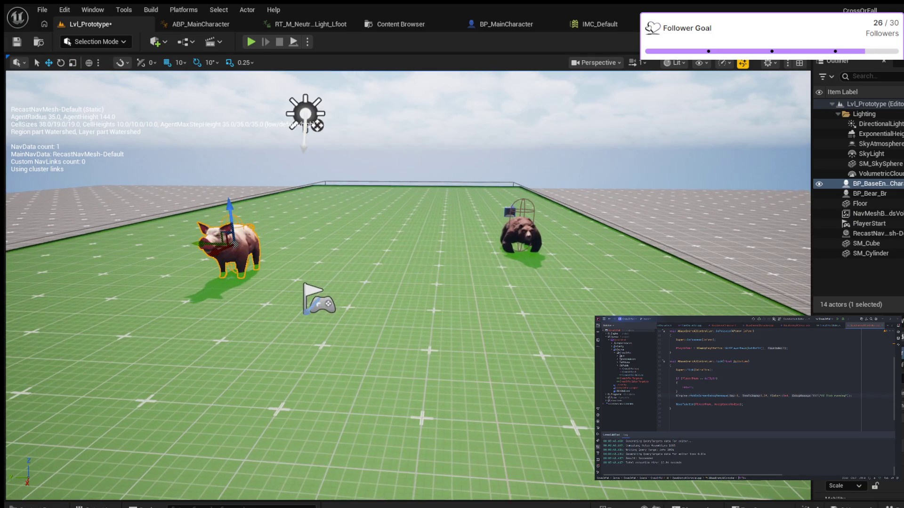
{"action": "left_click_drag", "start_coordinate": [230, 212], "coordinate": [230, 208]}
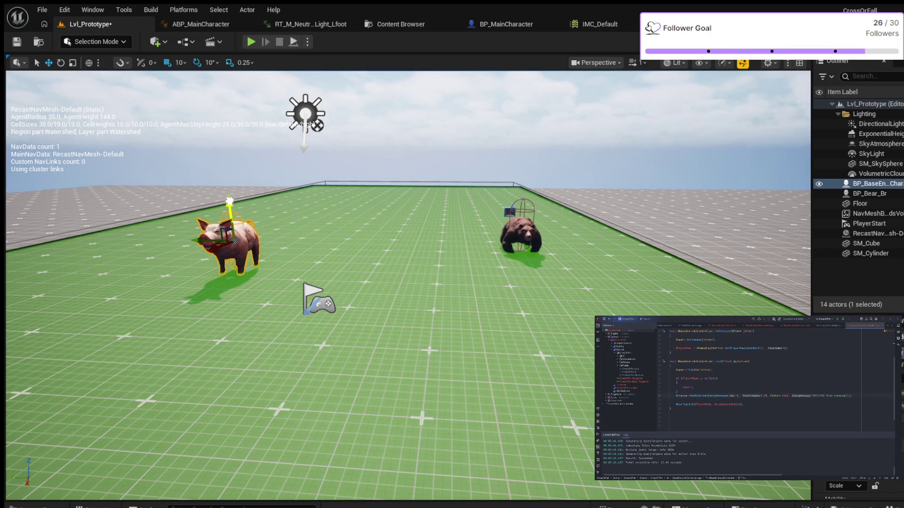
{"action": "key", "text": "w"}
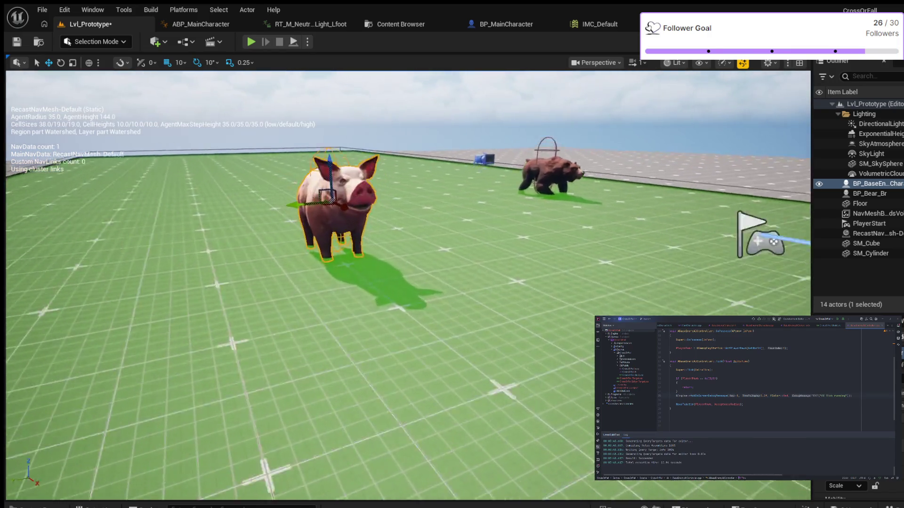
{"action": "key", "text": "d"}
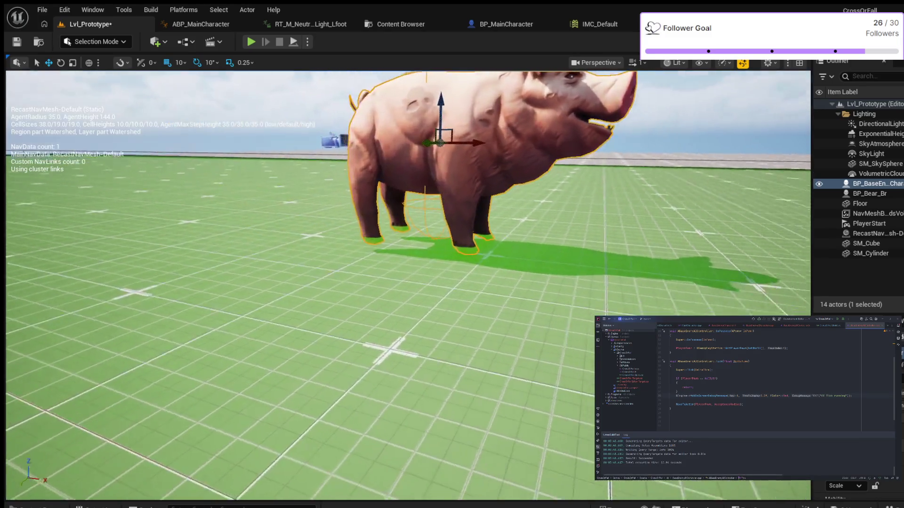
{"action": "key", "text": "s"}
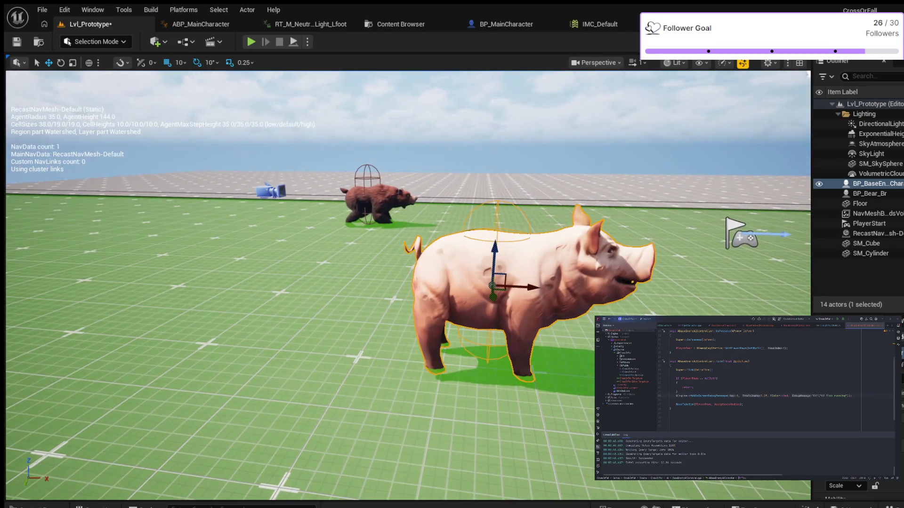
{"action": "left_click_drag", "start_coordinate": [495, 247], "coordinate": [497, 255]}
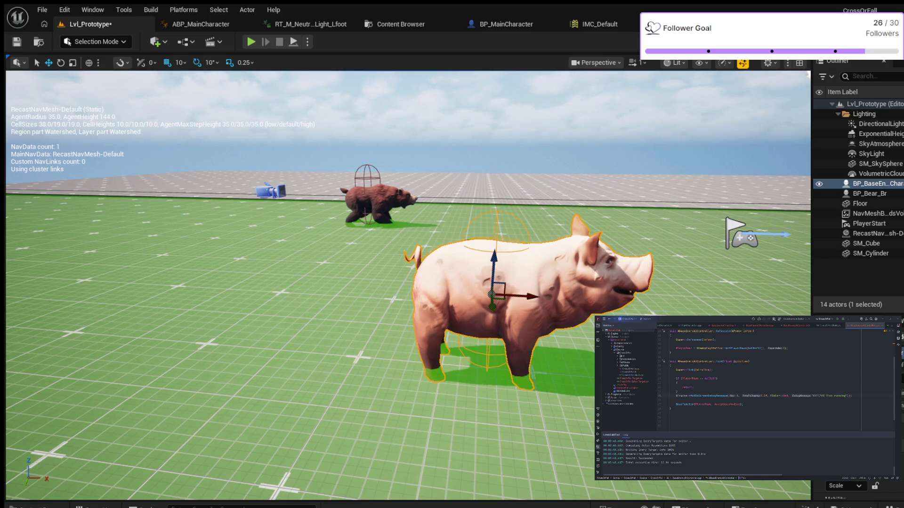
{"action": "key", "text": "s"}
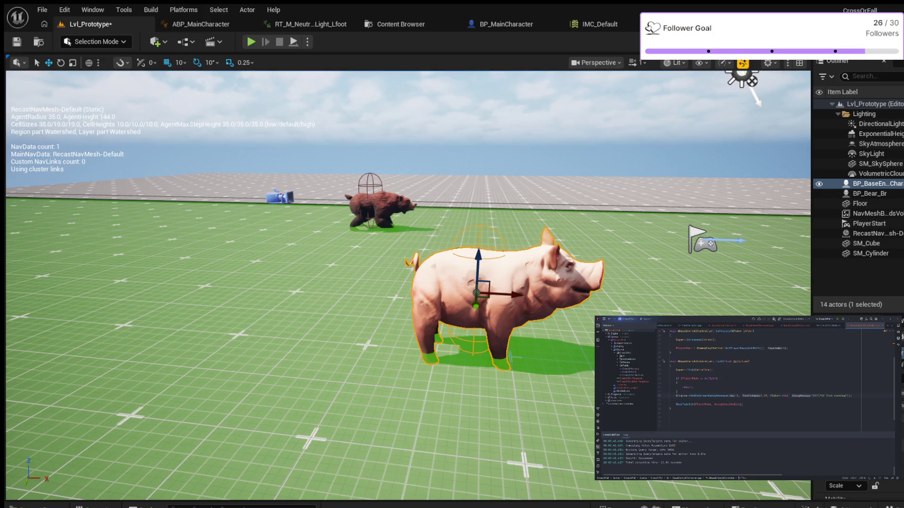
Run a play test, moving the character toward the pig while enemies chase, then stop it.
{"action": "left_click", "coordinate": [250, 41]}
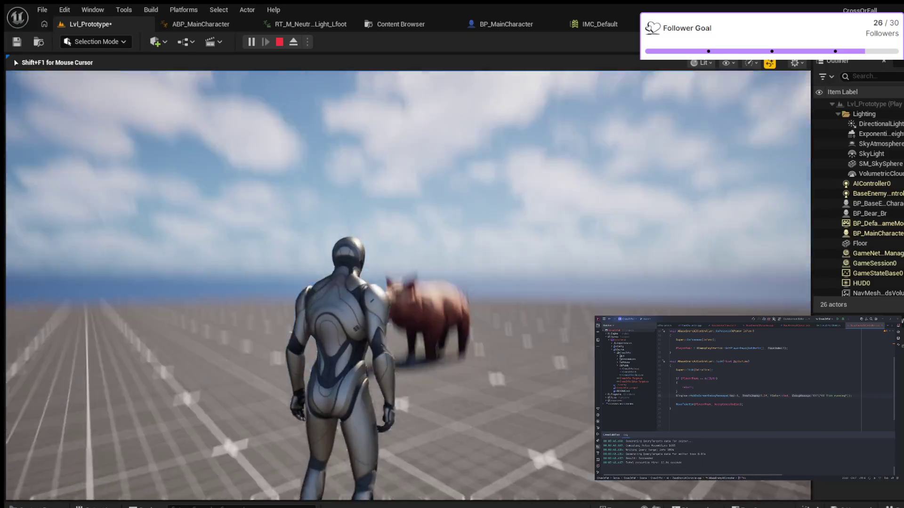
{"action": "key", "text": "w"}
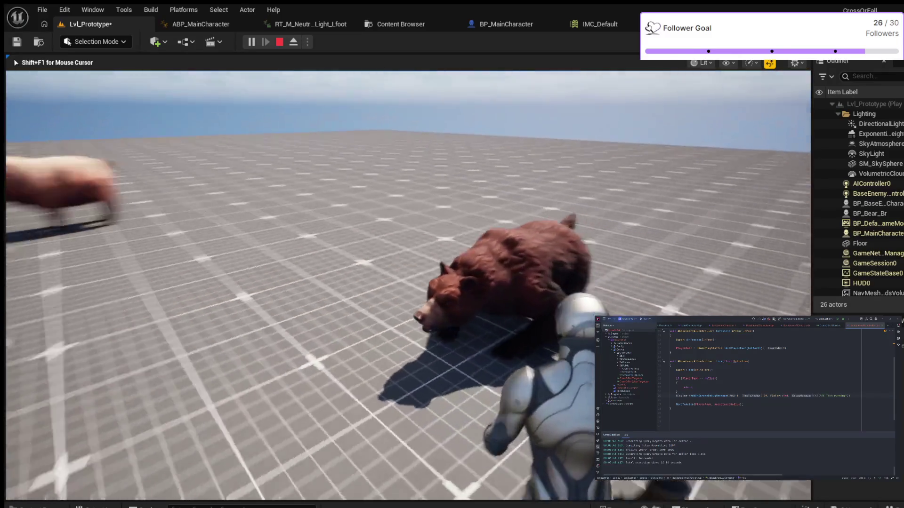
{"action": "key", "text": "Escape"}
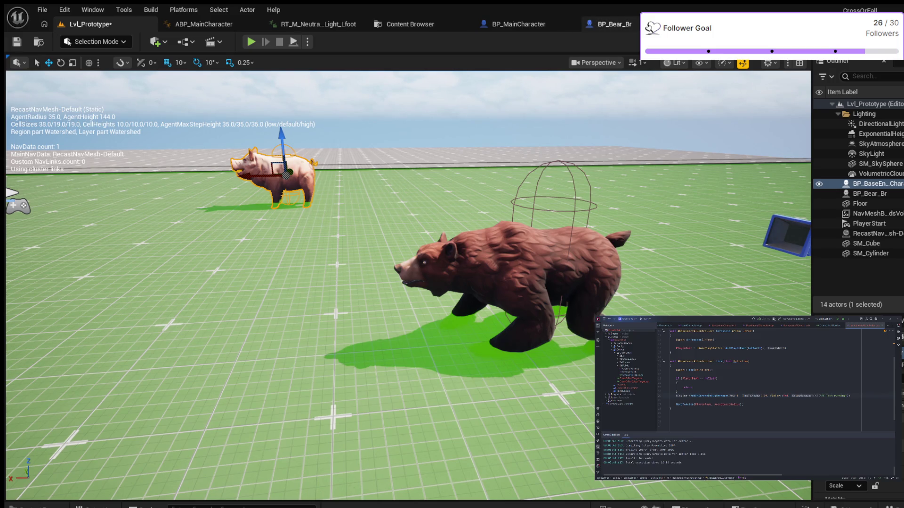
Switch to the BP_BaseEnemyCharacter Blueprint editor tab.
{"action": "left_click", "coordinate": [519, 24]}
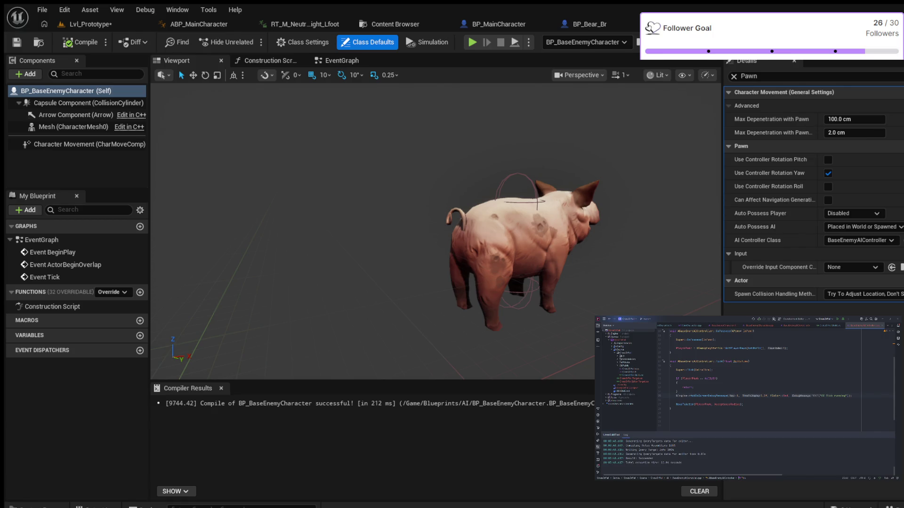
Set Spawn Collision Handling to 'Always Spawn, Ignore Collisions', compile, play-test, and return to Lvl_Prototype.
{"action": "left_click", "coordinate": [861, 294]}
{"action": "key", "text": "F7"}
{"action": "key", "text": "alt+p"}
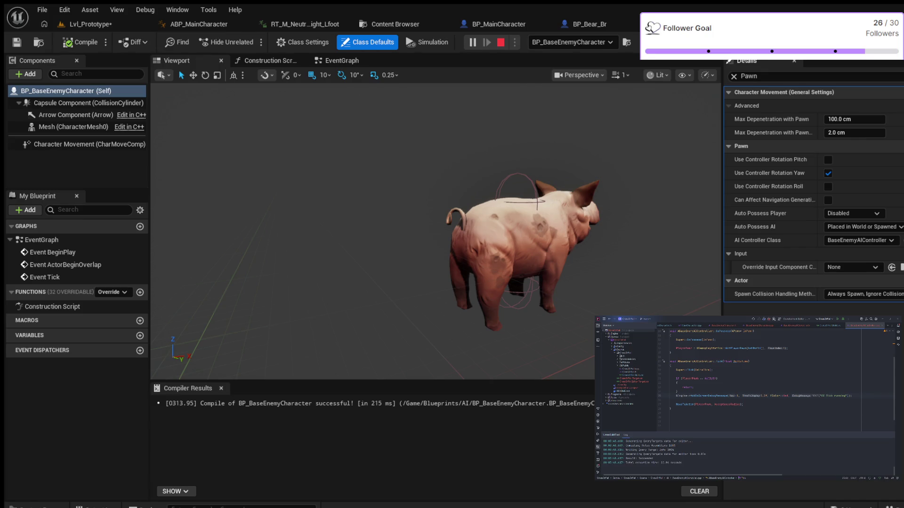
{"action": "key", "text": "Escape"}
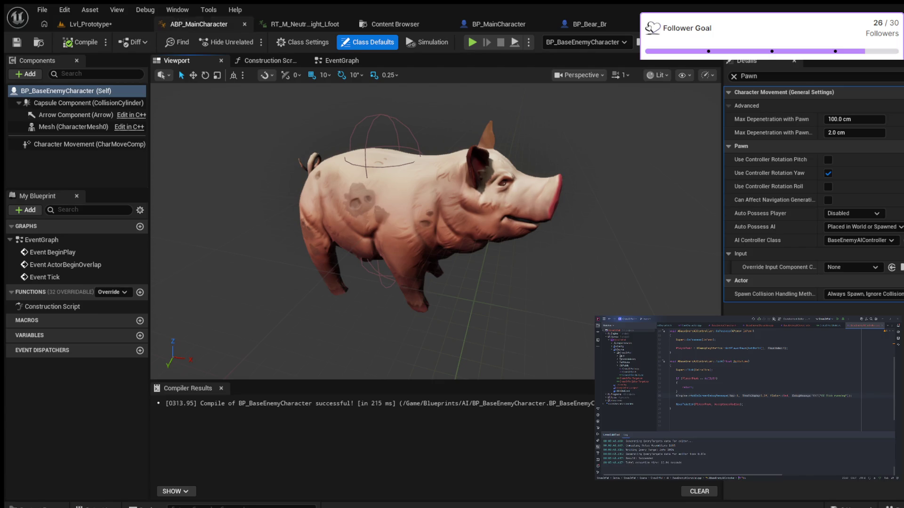
{"action": "left_click", "coordinate": [89, 24]}
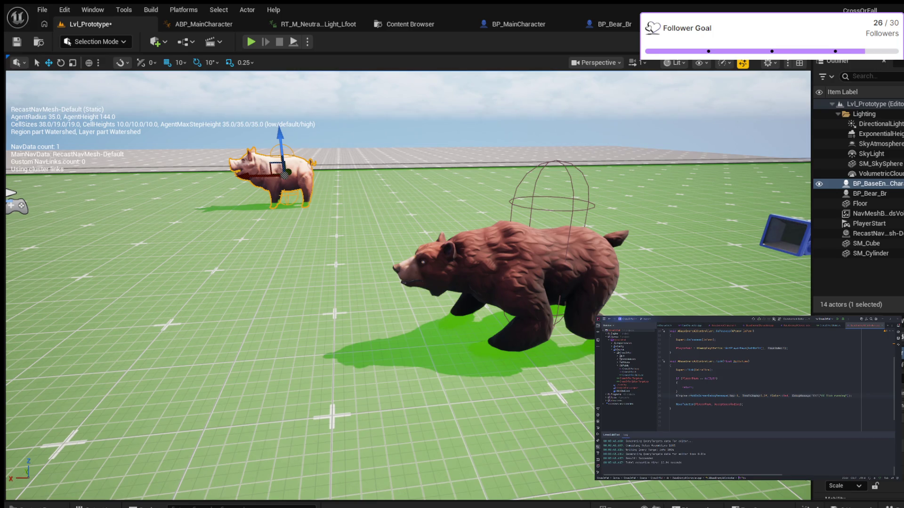
{"action": "key", "text": "Delete"}
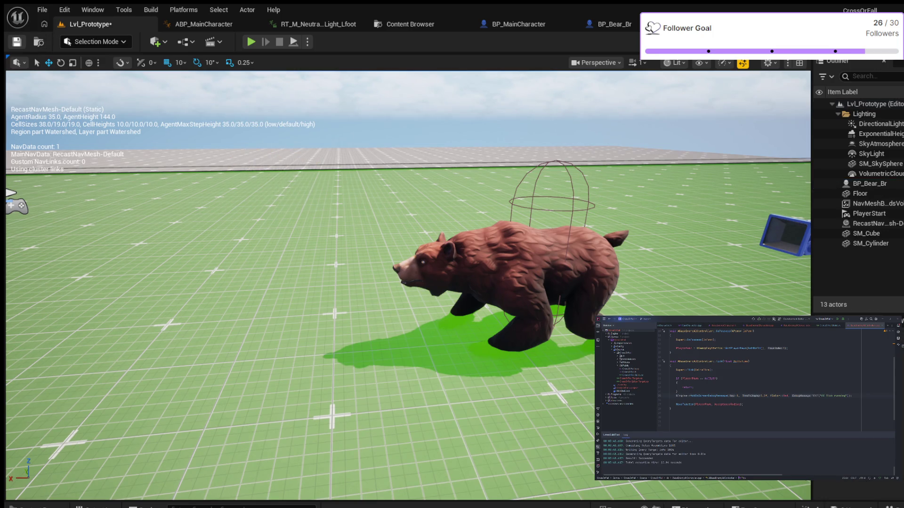
{"action": "key", "text": "ctrl+s"}
{"action": "key", "text": "alt+p"}
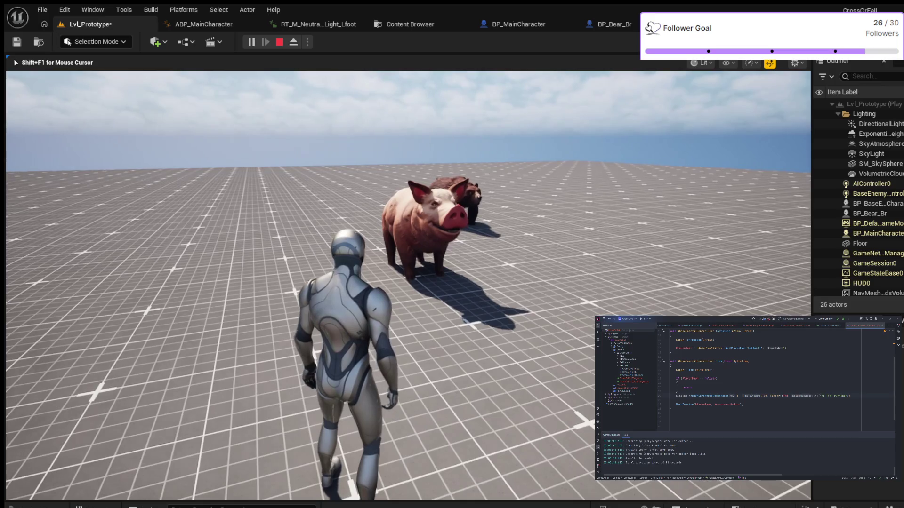
{"action": "key", "text": "w"}
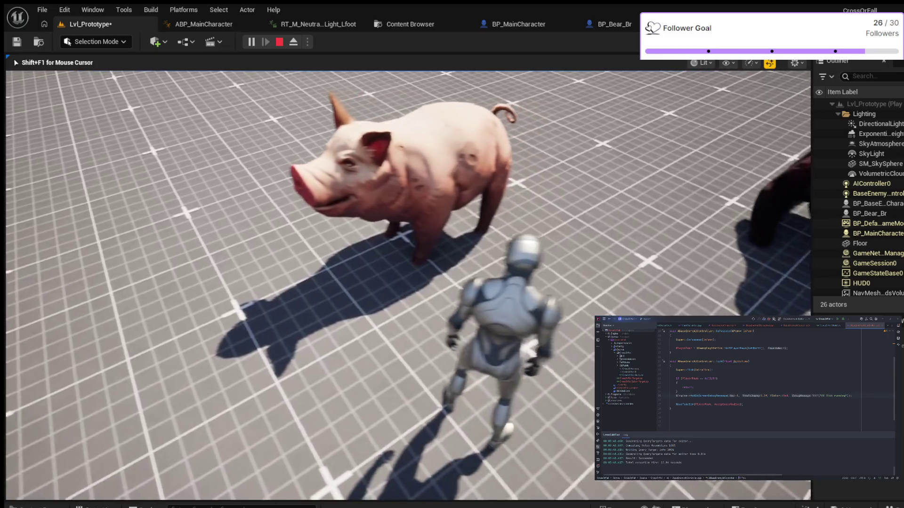
{"action": "key", "text": "Escape"}
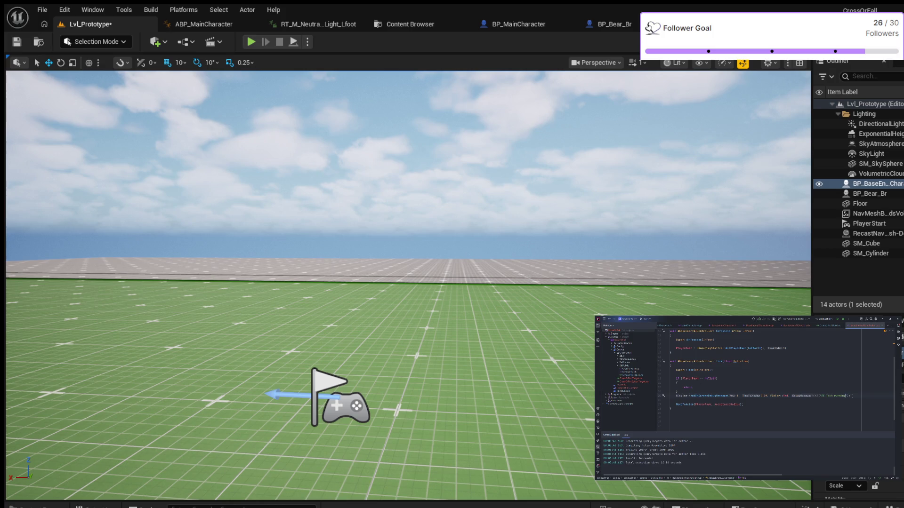
Move the AddOnScreenDebugMessage line below Super::Tick, then show the NavMesh and start a play session.
{"action": "left_click_drag", "start_coordinate": [852, 396], "coordinate": [676, 396]}
{"action": "key", "text": "ctrl+c"}
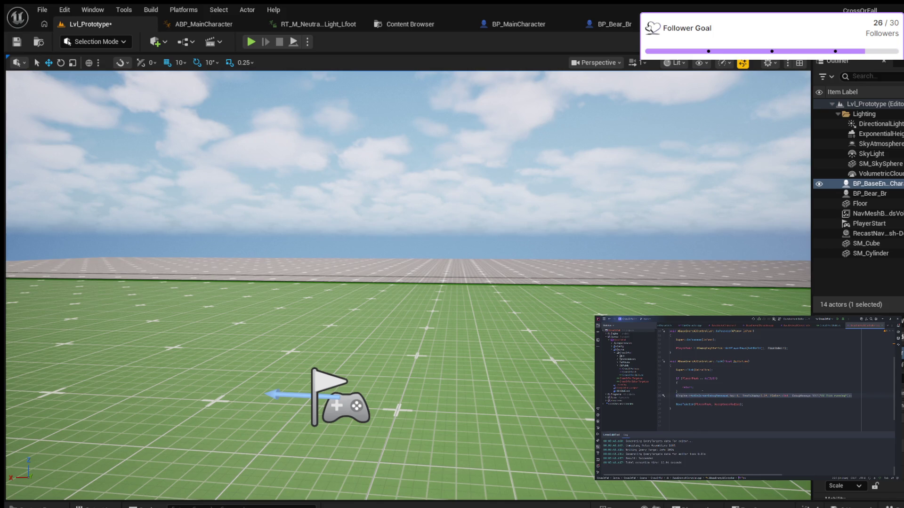
{"action": "key", "text": "BackSpace"}
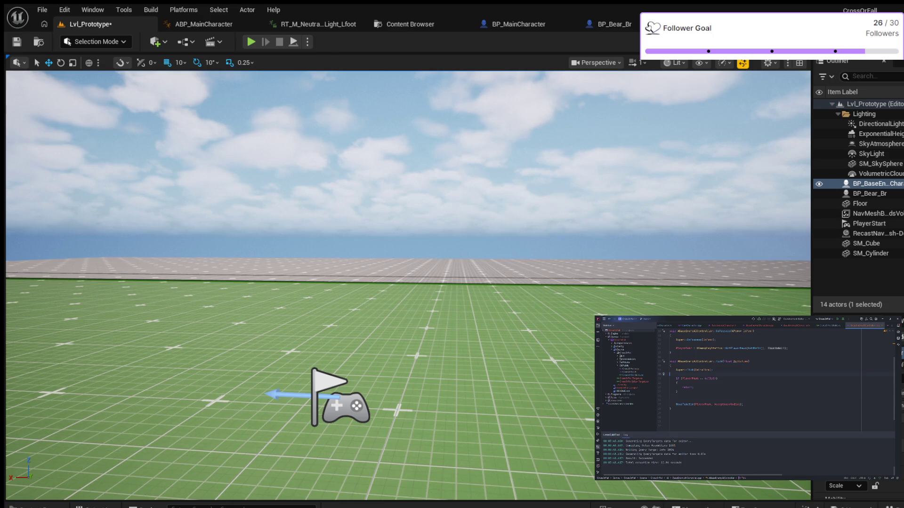
{"action": "key", "text": "ctrl+v"}
{"action": "left_click", "coordinate": [771, 403]}
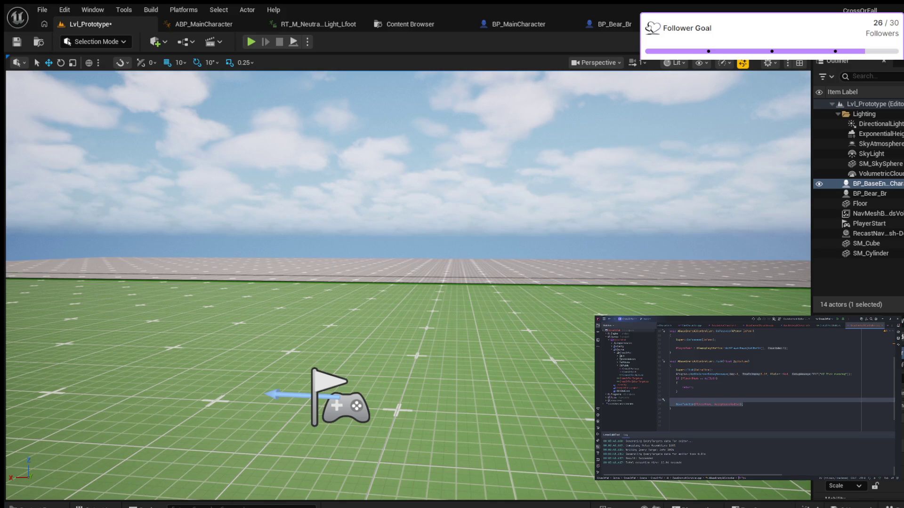
{"action": "key", "text": "p"}
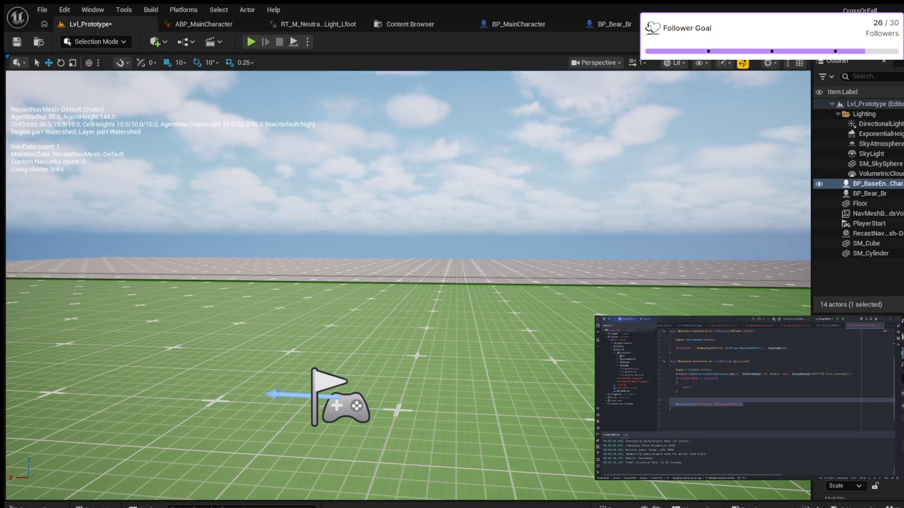
{"action": "key", "text": "alt+p"}
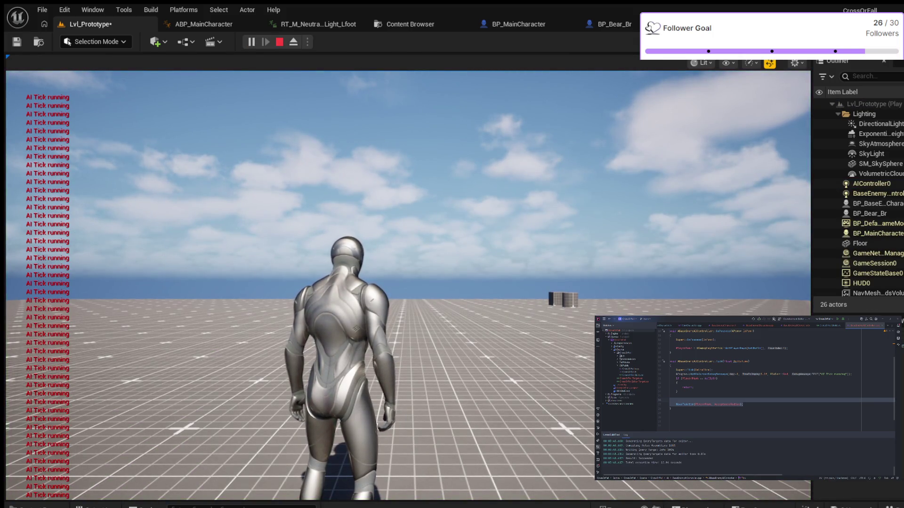
{"action": "left_click", "coordinate": [407, 283]}
{"action": "key", "text": "w"}
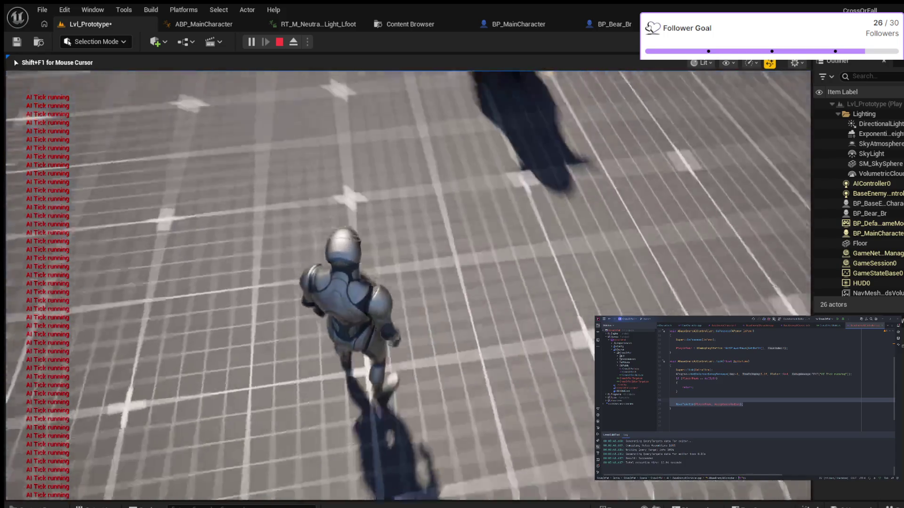
{"action": "key", "text": "w"}
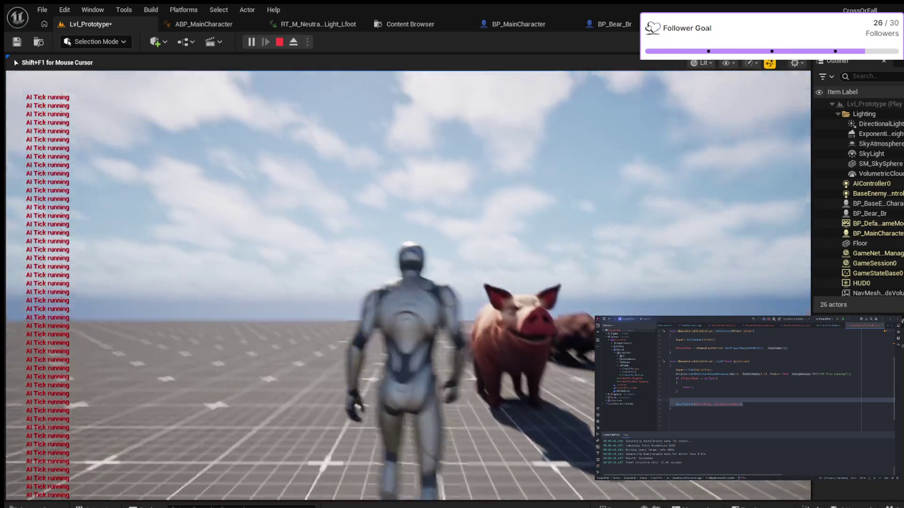
{"action": "key", "text": "w"}
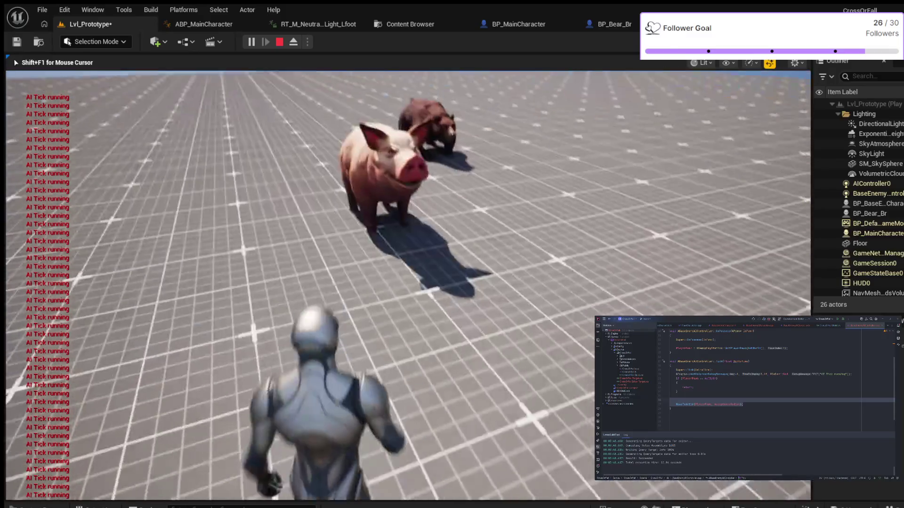
{"action": "key", "text": "w"}
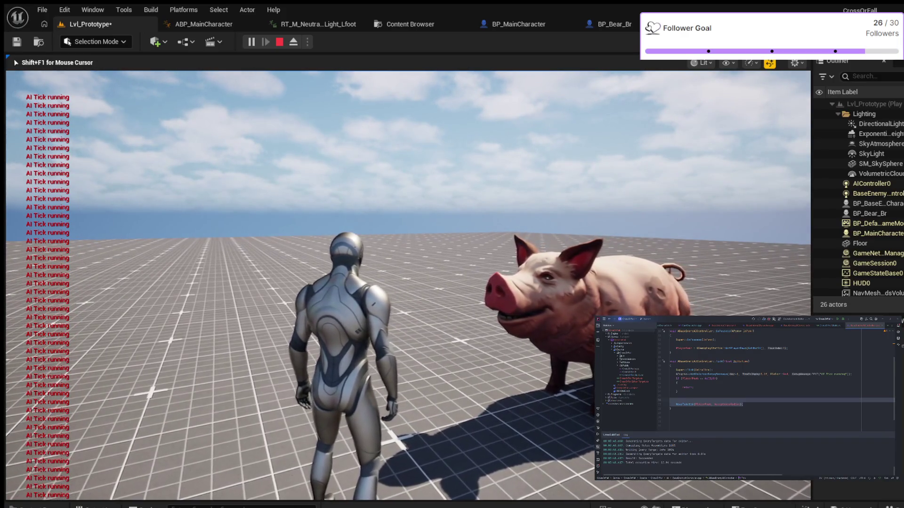
{"action": "key", "text": "s"}
{"action": "key", "text": "Escape"}
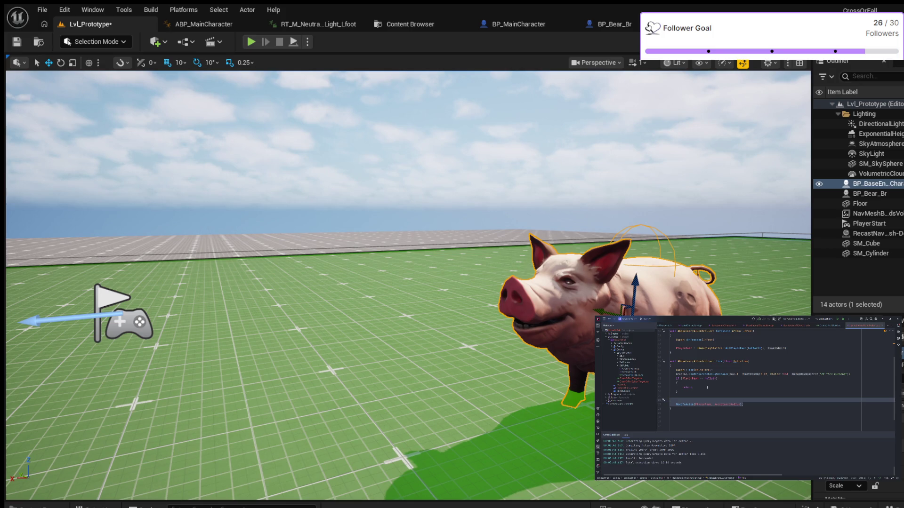
{"action": "scroll", "coordinate": [708, 388], "scroll_direction": "up", "scroll_amount": 1}
{"action": "scroll", "coordinate": [744, 381], "scroll_direction": "up", "scroll_amount": 1}
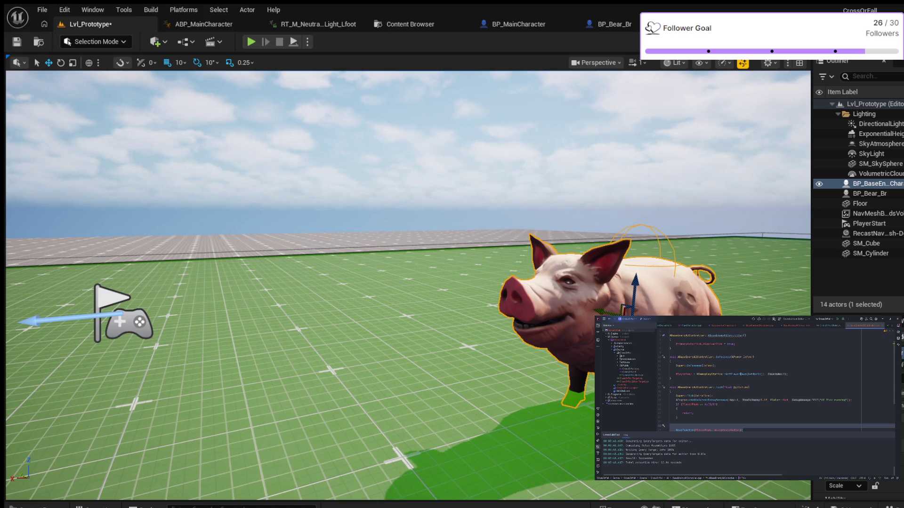
{"action": "scroll", "coordinate": [742, 374], "scroll_direction": "up", "scroll_amount": 1}
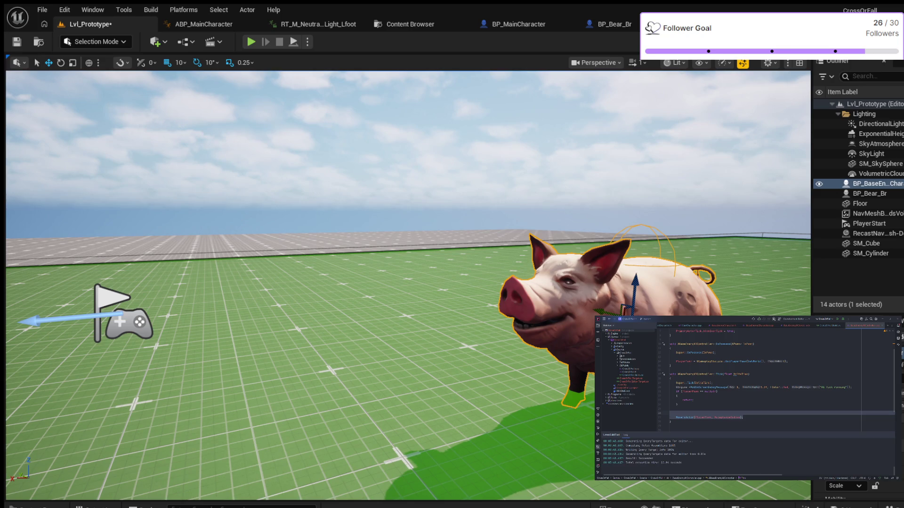
Add a PlayerPawn = GetPlayerPawn assignment and an if (PlayerPawn) null-check block in Tick.
{"action": "left_click", "coordinate": [678, 395]}
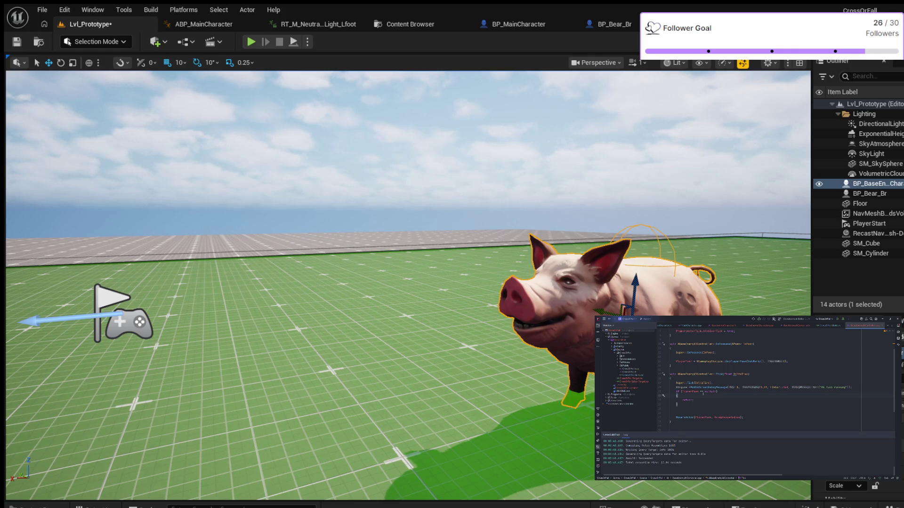
{"action": "key", "text": "Return"}
{"action": "type", "text": "P"}
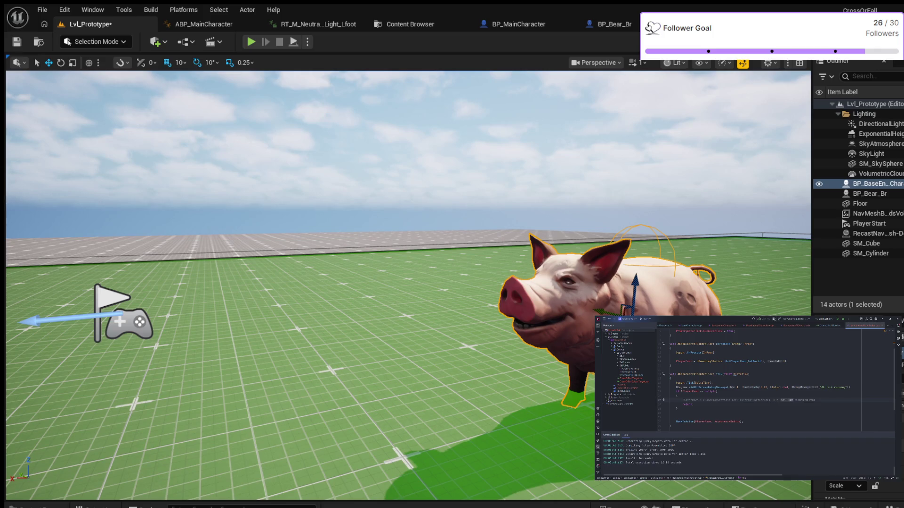
{"action": "key", "text": "Tab"}
{"action": "key", "text": "Return"}
{"action": "type", "text": "if"}
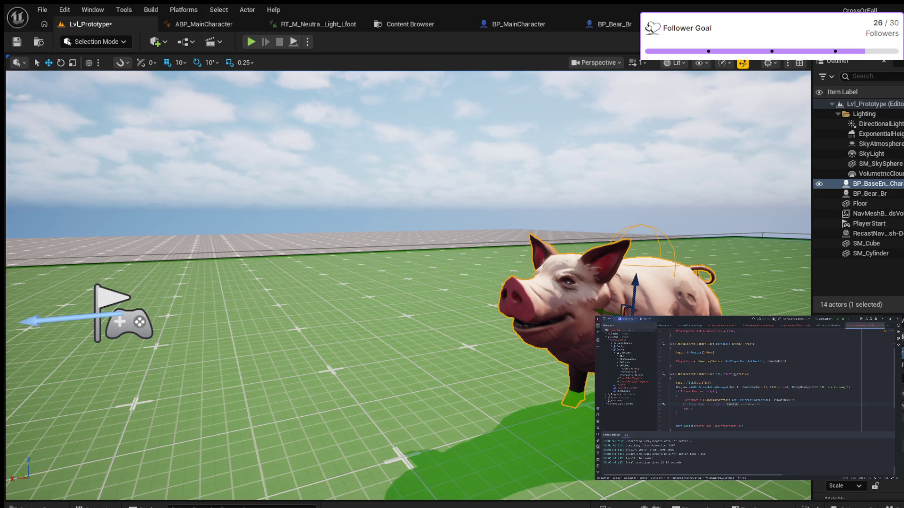
{"action": "key", "text": "Tab"}
{"action": "type", "text": ")"}
{"action": "key", "text": "Return"}
Undo the duplicate return and extra lines, then review PlayerPawn's uses in the null check.
{"action": "key", "text": "ctrl+z"}
{"action": "key", "text": "ctrl+z"}
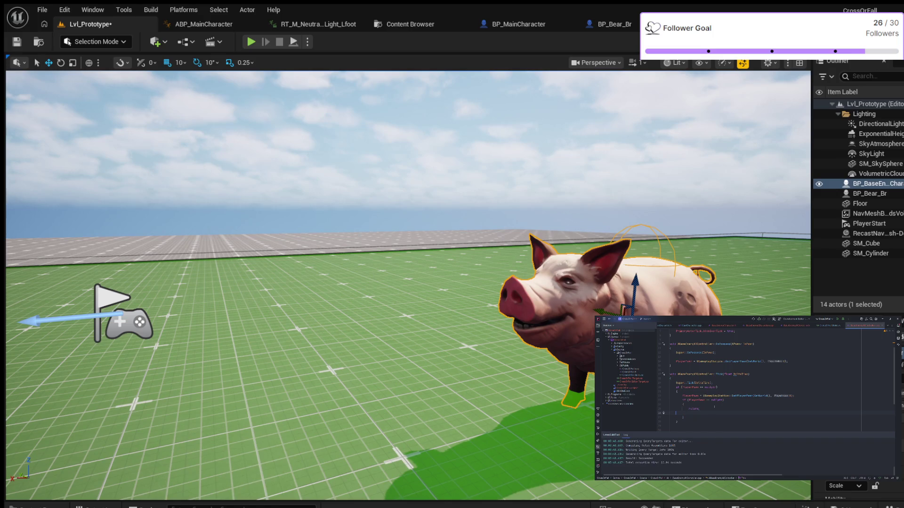
{"action": "key", "text": "ctrl+z"}
{"action": "key", "text": "ctrl+z"}
{"action": "key", "text": "ctrl+z"}
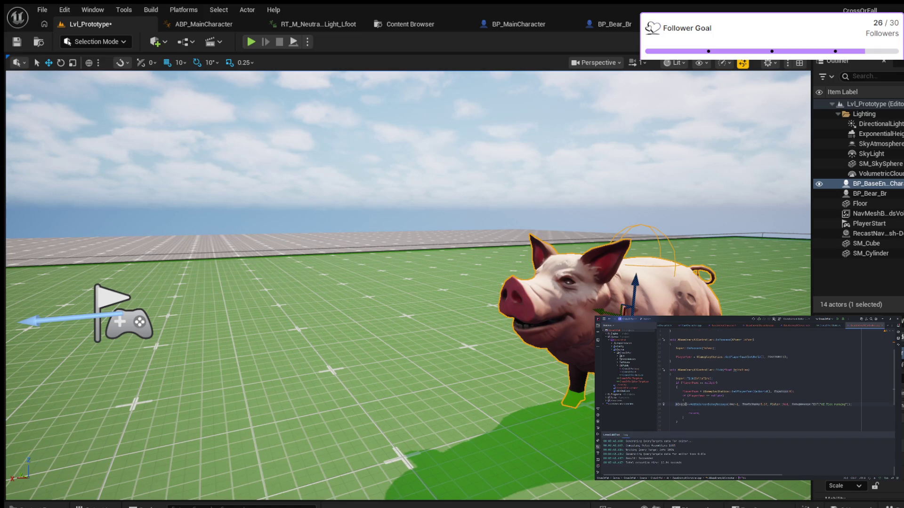
{"action": "key", "text": "ctrl+z"}
{"action": "key", "text": "ctrl+z"}
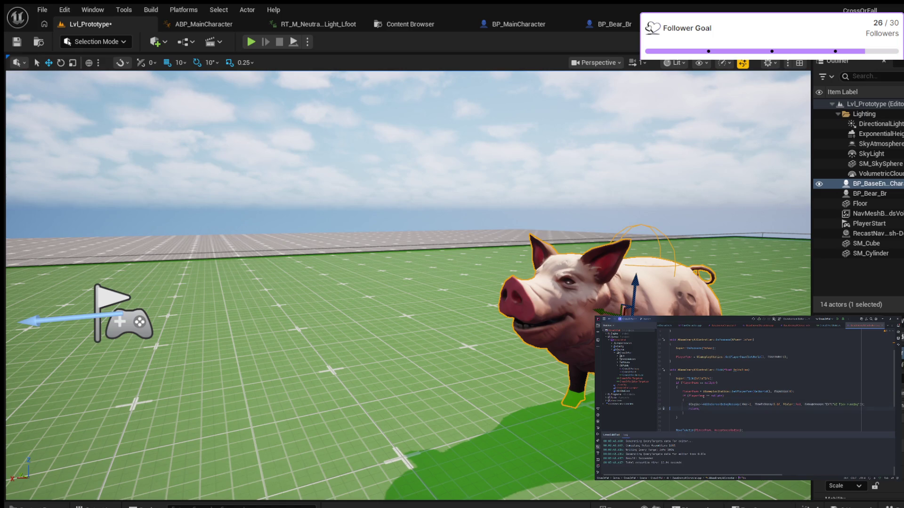
{"action": "left_click", "coordinate": [697, 396]}
{"action": "left_click", "coordinate": [716, 396]}
{"action": "left_click", "coordinate": [697, 396]}
Replace the debug message text with PlayerPawn followed by ' is'.
{"action": "left_click", "coordinate": [836, 405]}
{"action": "type", "text": "PlayerPawn"}
{"action": "type", "text": "is"}
{"action": "scroll", "coordinate": [785, 395], "scroll_direction": "down", "scroll_amount": 2}
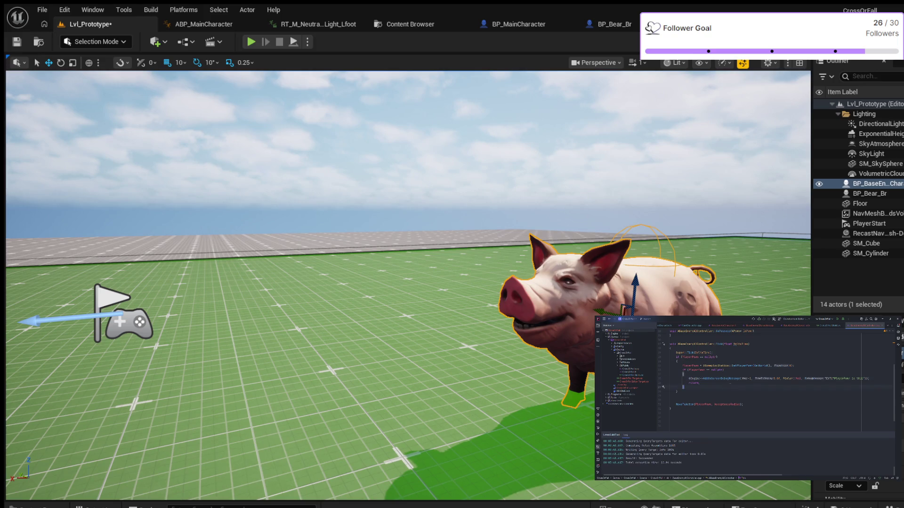
{"action": "scroll", "coordinate": [711, 366], "scroll_direction": "up", "scroll_amount": 2}
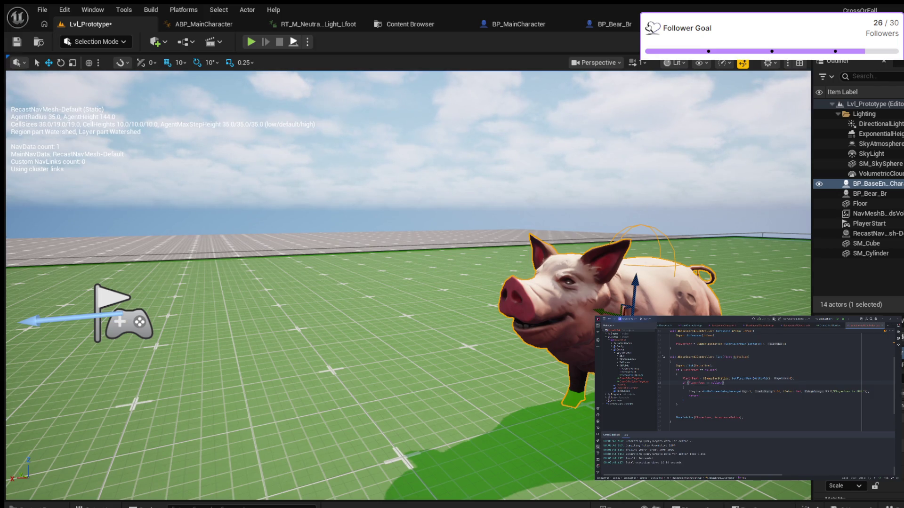
Run a Play-In-Editor session of Lvl_Prototype to watch the pig chase the player, then stop it.
{"action": "left_click", "coordinate": [251, 41]}
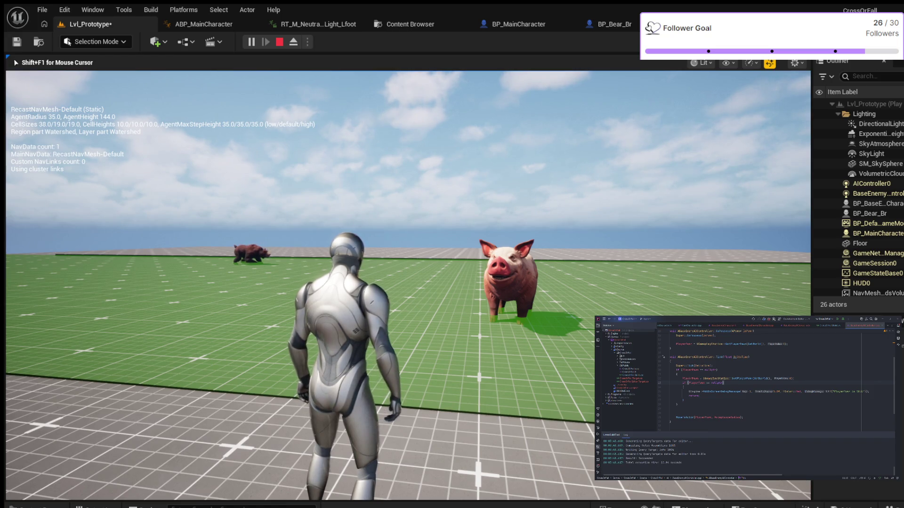
{"action": "key", "text": "Escape"}
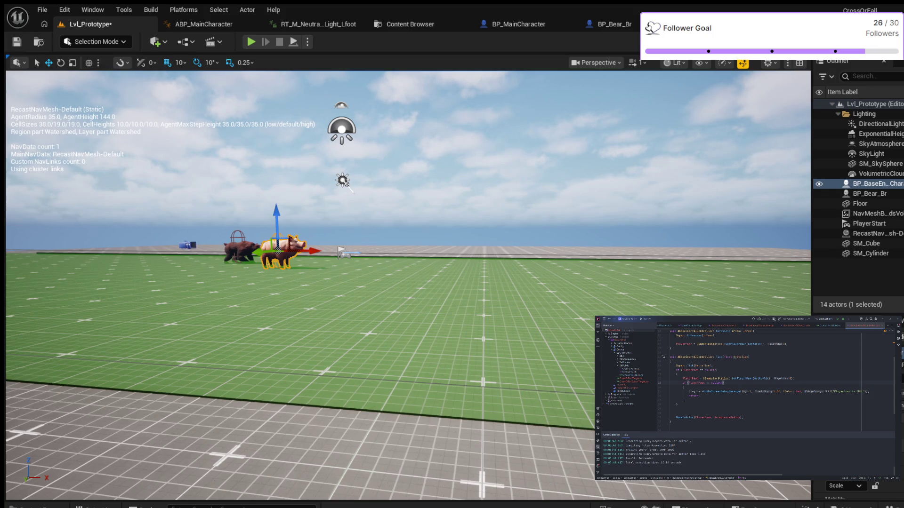
Browse the Content Drawer to StylizedCreaturesBundle/Blueprints/Boar, then switch to the BP_Bear_Br tab.
{"action": "key", "text": "ctrl+space"}
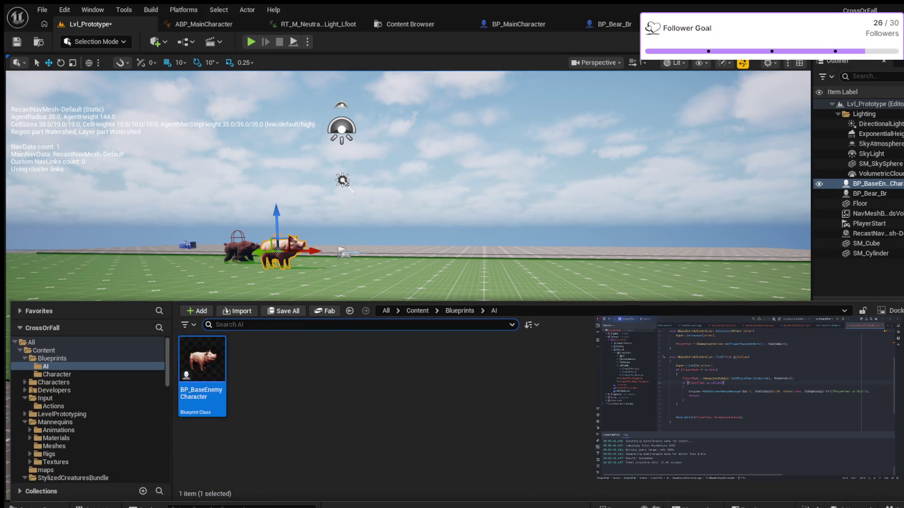
{"action": "key", "text": "Escape"}
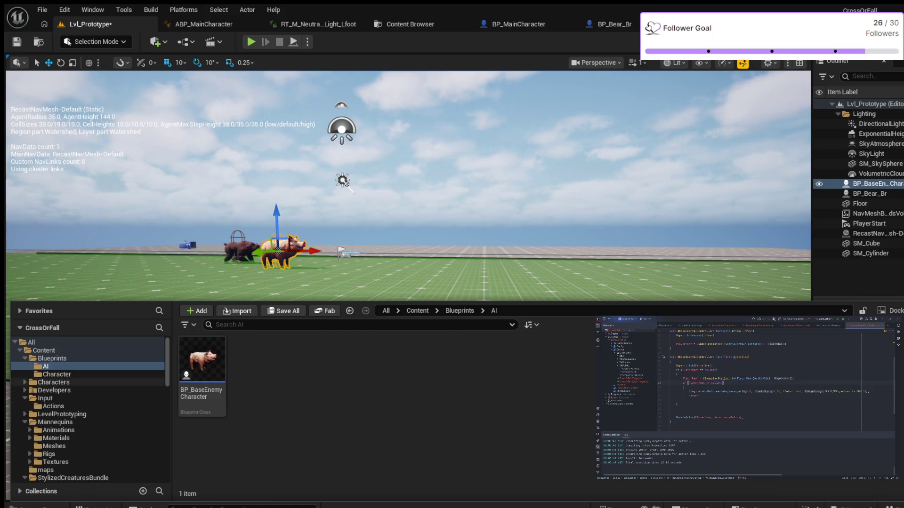
{"action": "scroll", "coordinate": [89, 409], "scroll_direction": "down", "scroll_amount": 5}
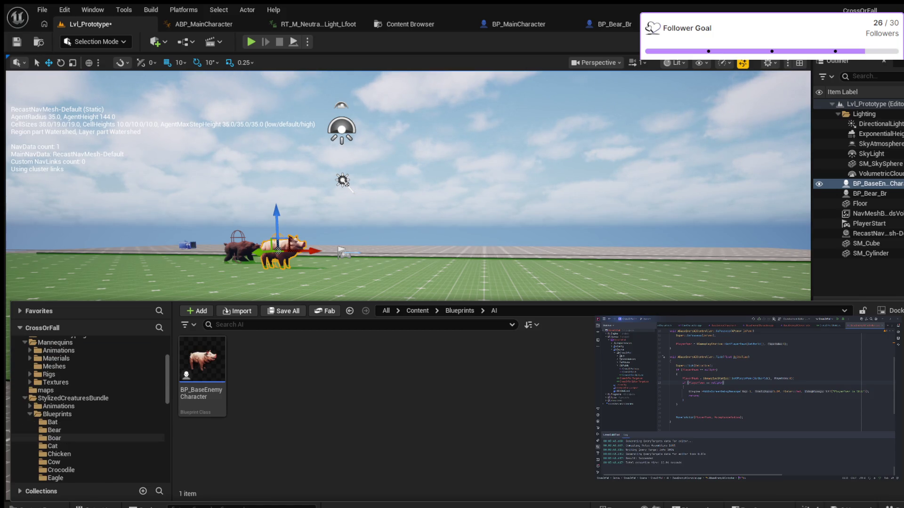
{"action": "left_click", "coordinate": [55, 438]}
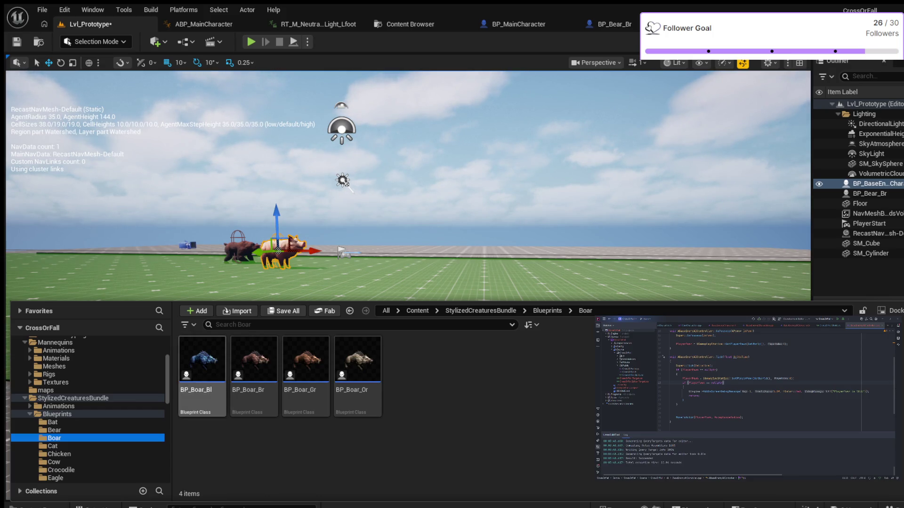
{"action": "left_click", "coordinate": [607, 24]}
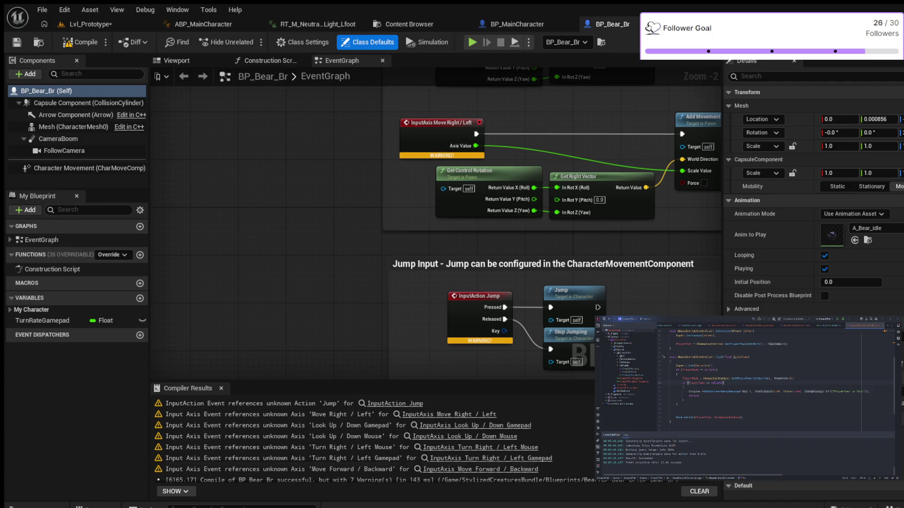
{"action": "key", "text": "ctrl+space"}
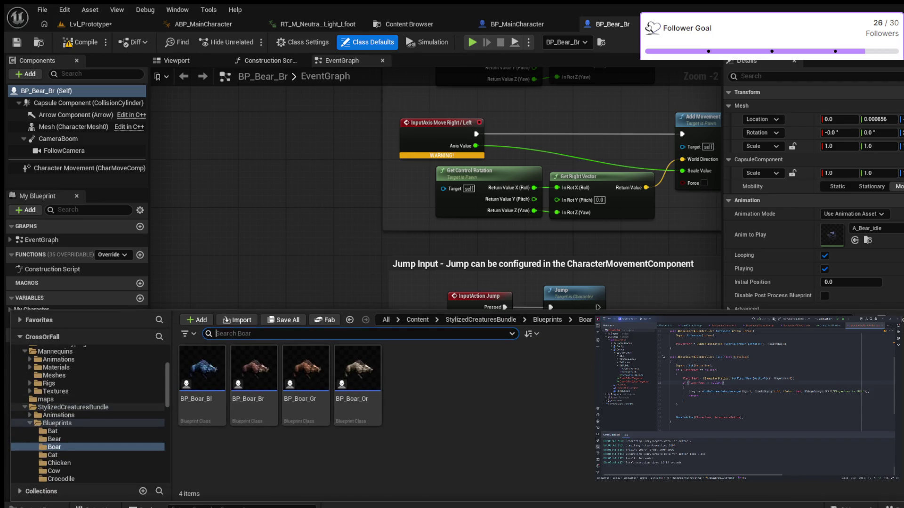
{"action": "scroll", "coordinate": [89, 395], "scroll_direction": "up", "scroll_amount": 5}
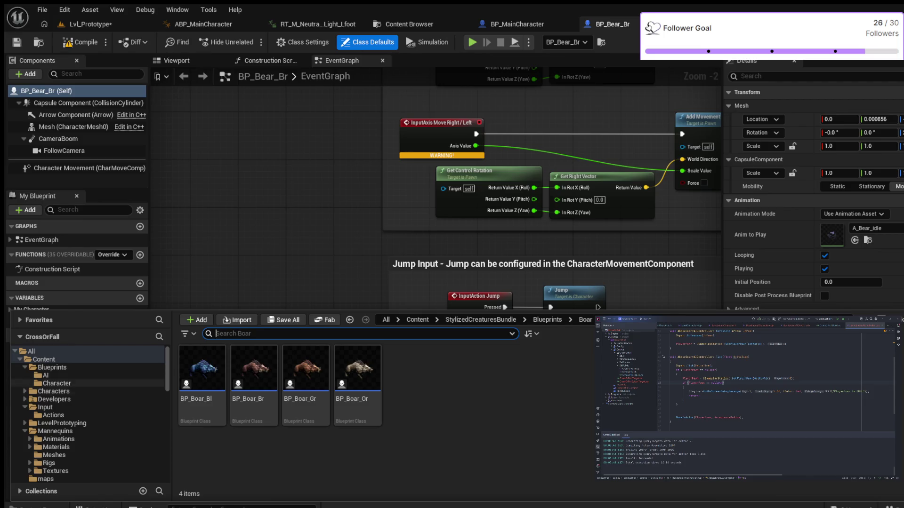
{"action": "left_click", "coordinate": [56, 383]}
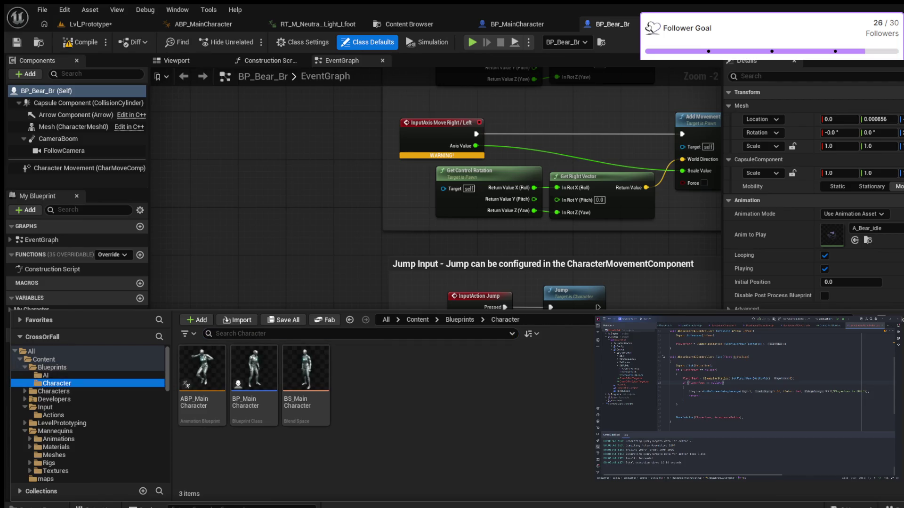
{"action": "left_click", "coordinate": [46, 375]}
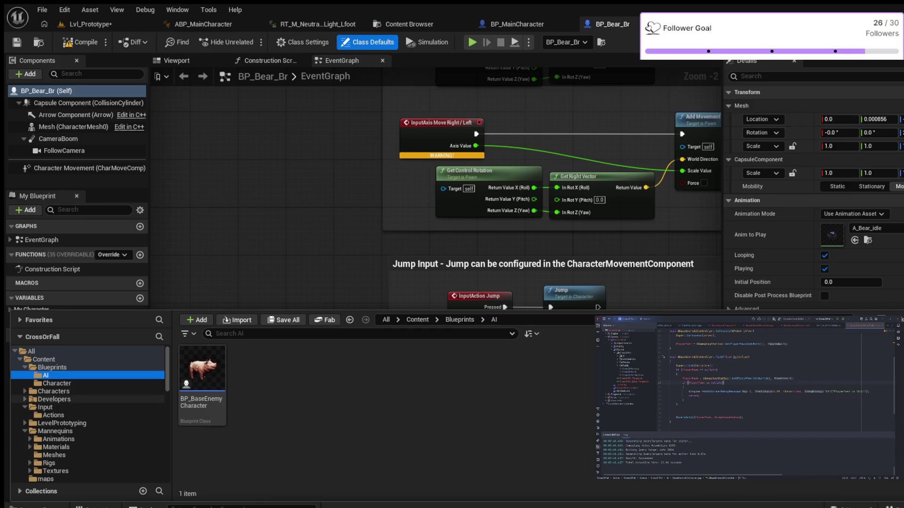
{"action": "scroll", "coordinate": [89, 431], "scroll_direction": "down", "scroll_amount": 5}
{"action": "scroll", "coordinate": [89, 414], "scroll_direction": "down", "scroll_amount": 10}
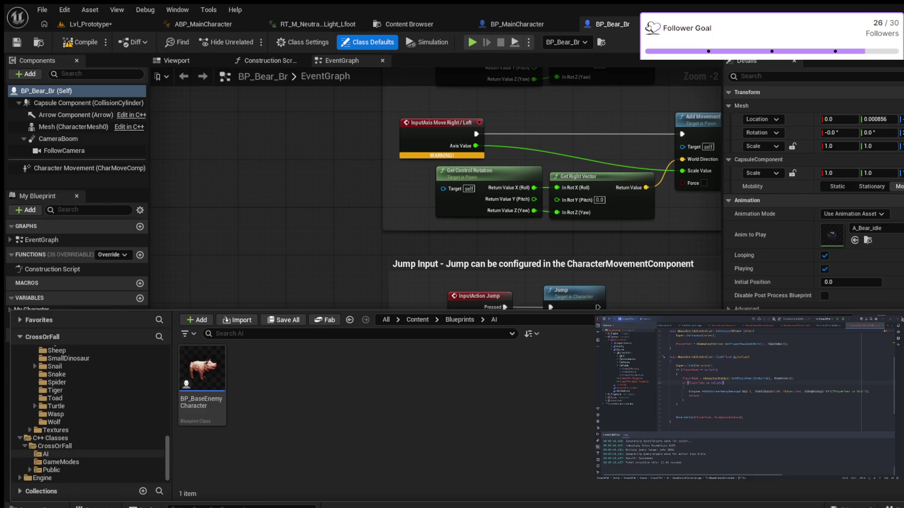
{"action": "left_click", "coordinate": [46, 454]}
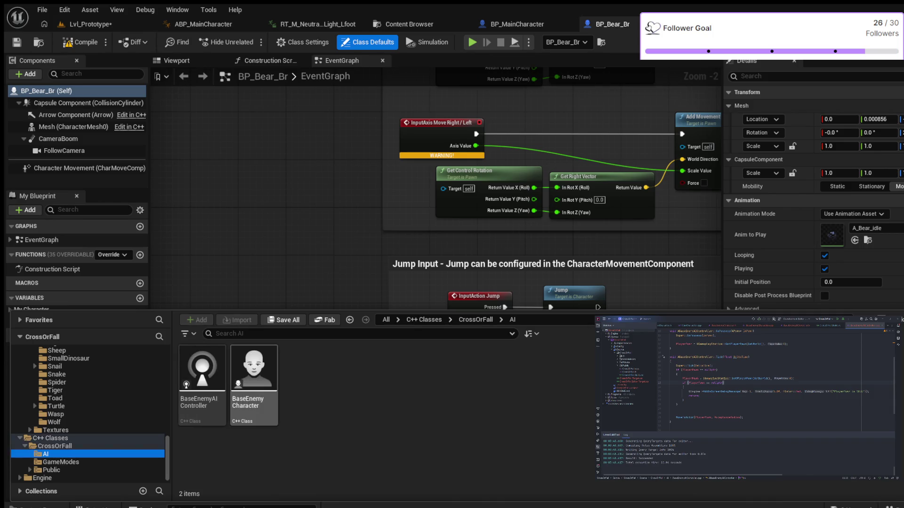
{"action": "left_click", "coordinate": [254, 372]}
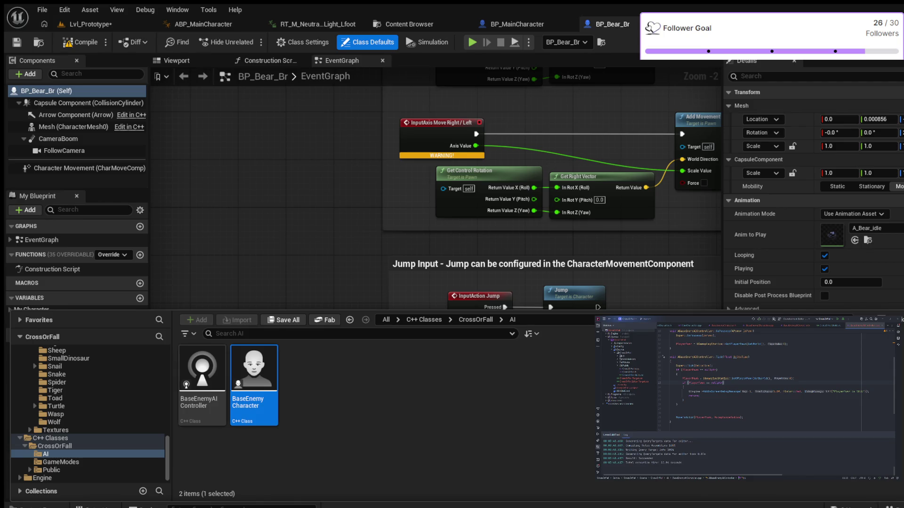
{"action": "key", "text": "ctrl+space"}
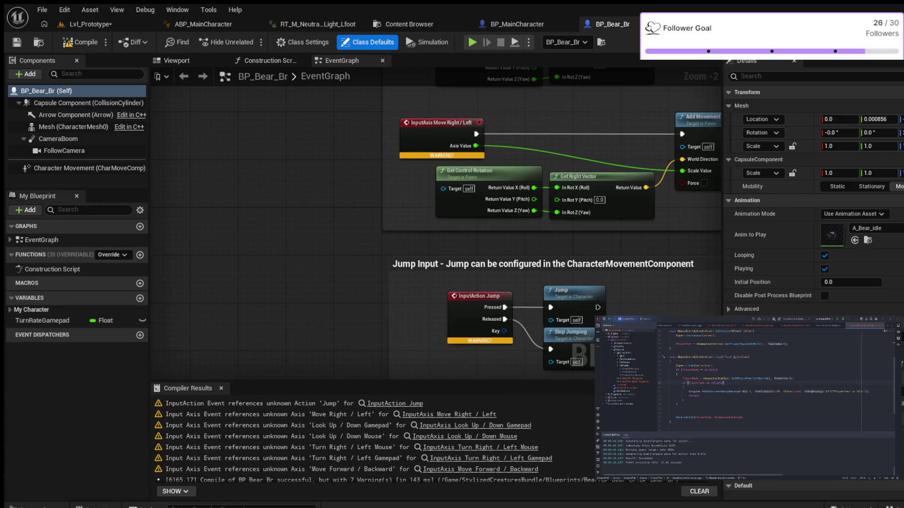
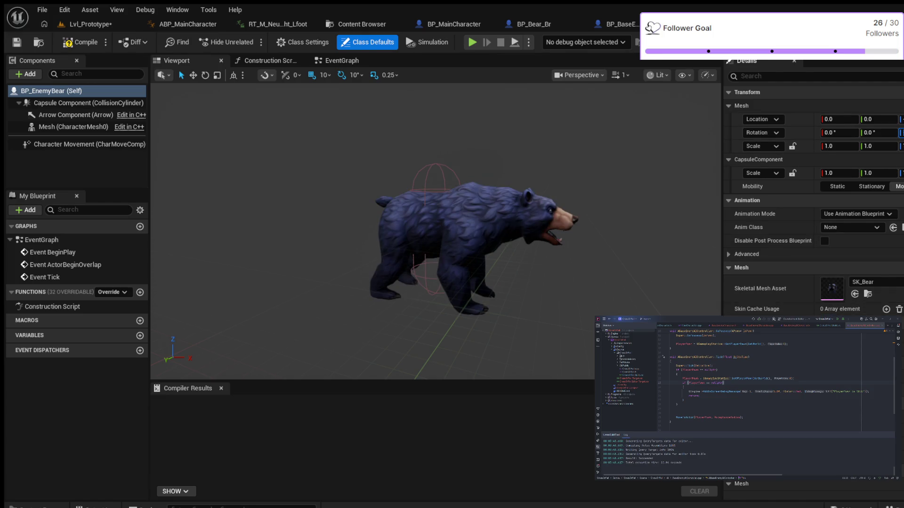
Review BP_EnemyBear's Class Defaults, compile the blueprint, and switch back to Lvl_Prototype.
{"action": "scroll", "coordinate": [777, 141], "scroll_direction": "down", "scroll_amount": 1}
{"action": "scroll", "coordinate": [813, 188], "scroll_direction": "down", "scroll_amount": 1}
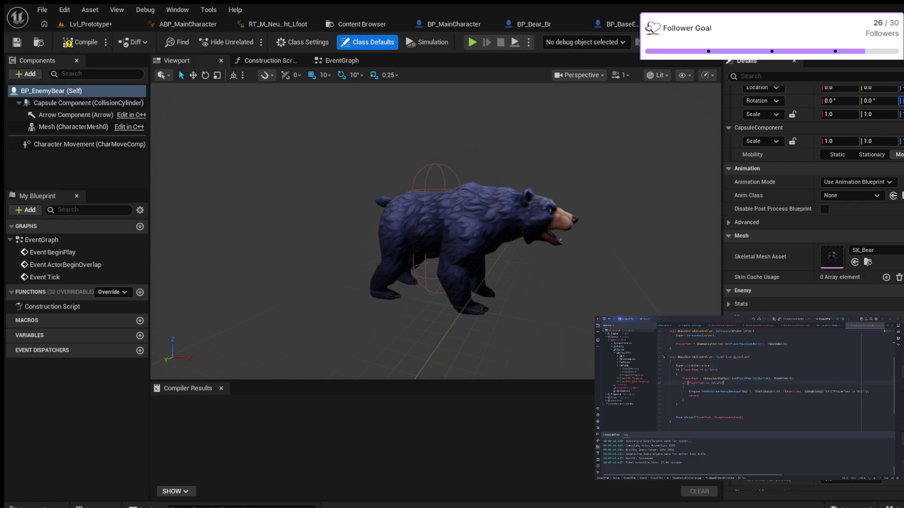
{"action": "scroll", "coordinate": [813, 188], "scroll_direction": "down", "scroll_amount": 8}
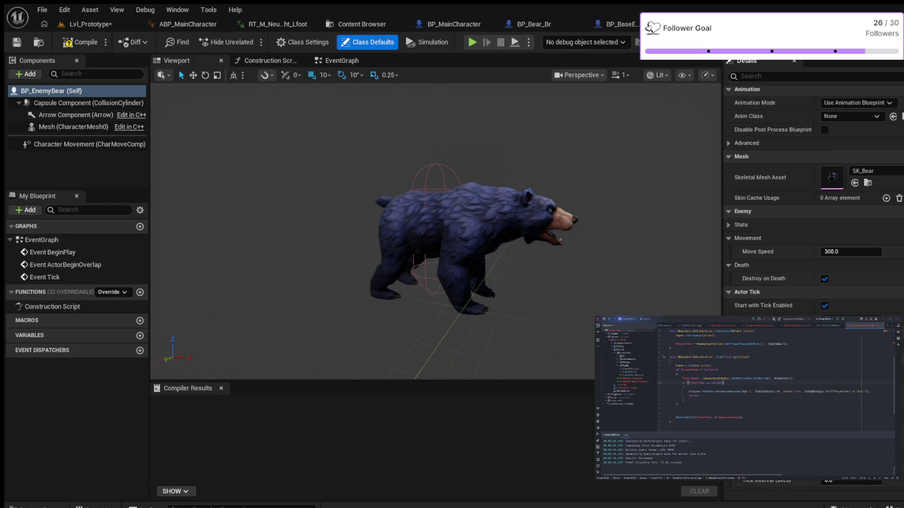
{"action": "scroll", "coordinate": [814, 188], "scroll_direction": "up", "scroll_amount": 8}
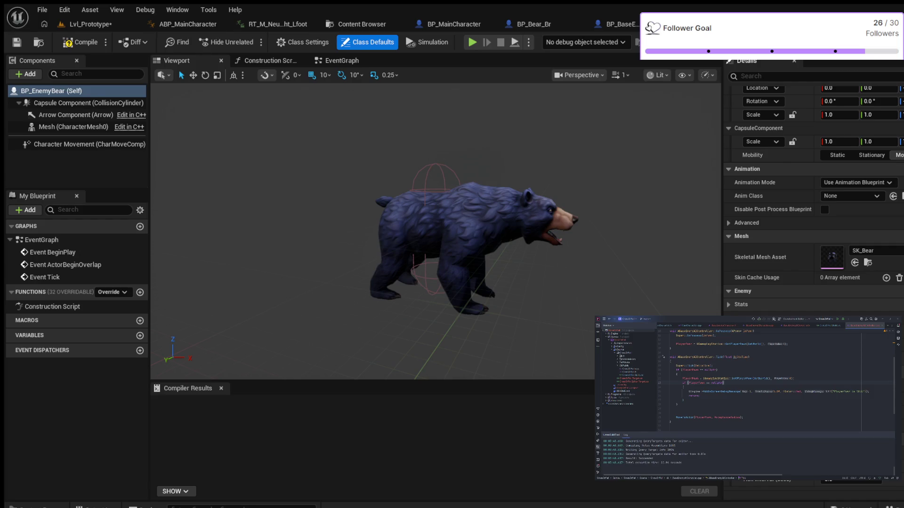
{"action": "scroll", "coordinate": [813, 188], "scroll_direction": "down", "scroll_amount": 3}
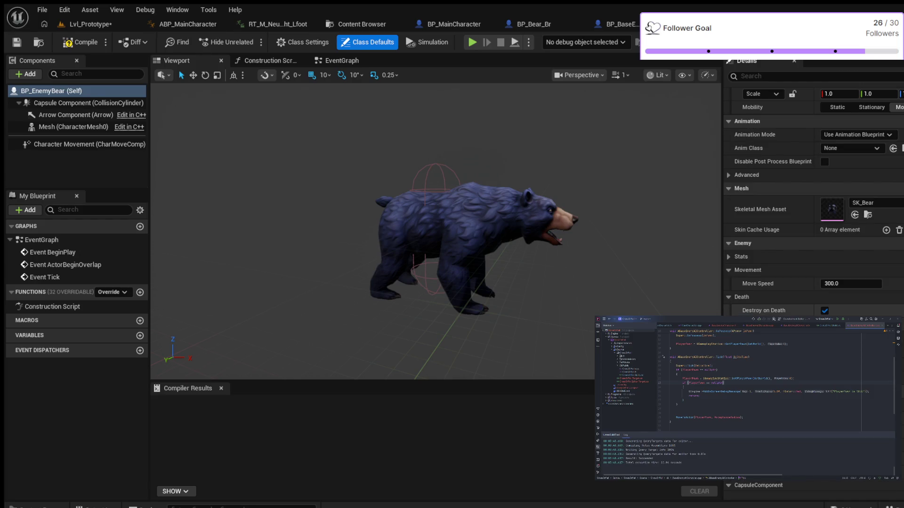
{"action": "scroll", "coordinate": [813, 189], "scroll_direction": "down", "scroll_amount": 4}
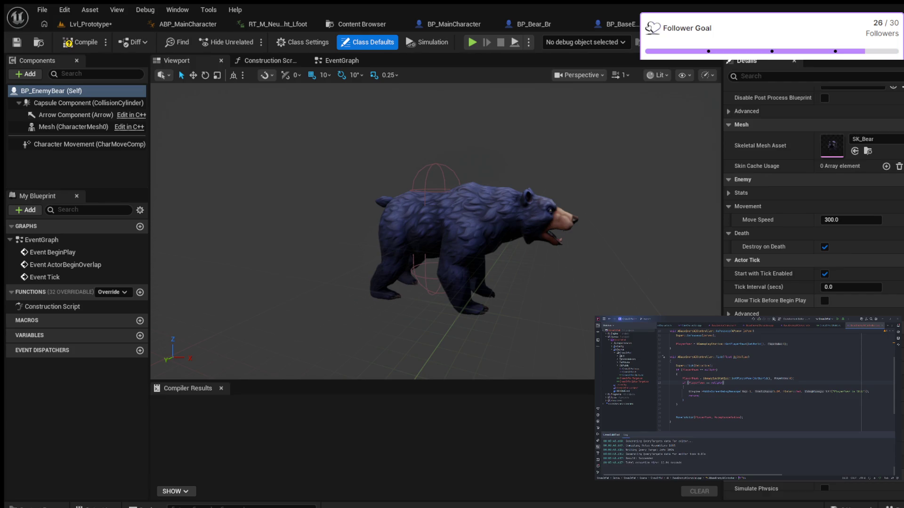
{"action": "scroll", "coordinate": [813, 188], "scroll_direction": "down", "scroll_amount": 4}
{"action": "scroll", "coordinate": [813, 188], "scroll_direction": "down", "scroll_amount": 8}
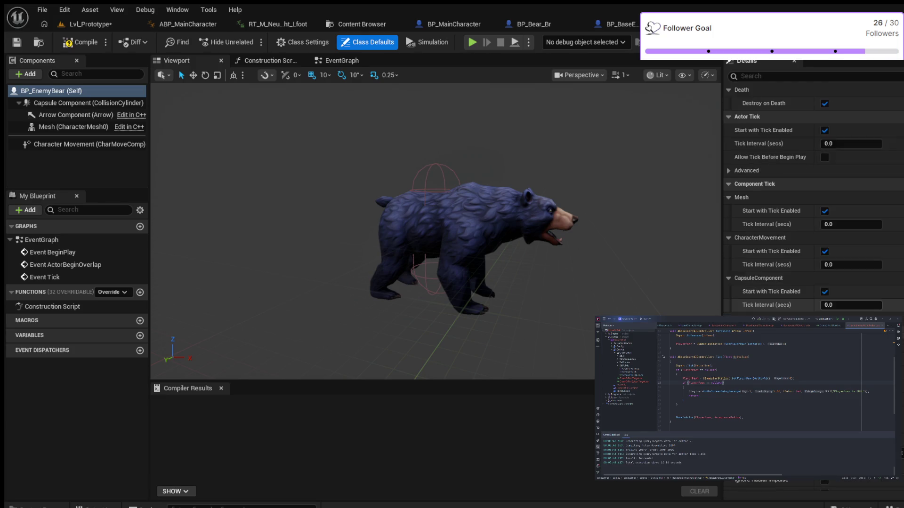
{"action": "scroll", "coordinate": [813, 189], "scroll_direction": "down", "scroll_amount": 8}
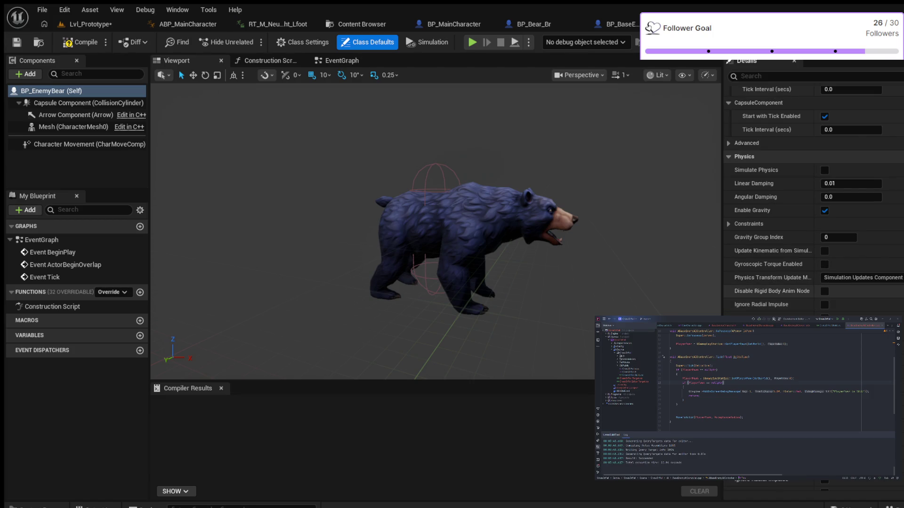
{"action": "scroll", "coordinate": [813, 188], "scroll_direction": "down", "scroll_amount": 6}
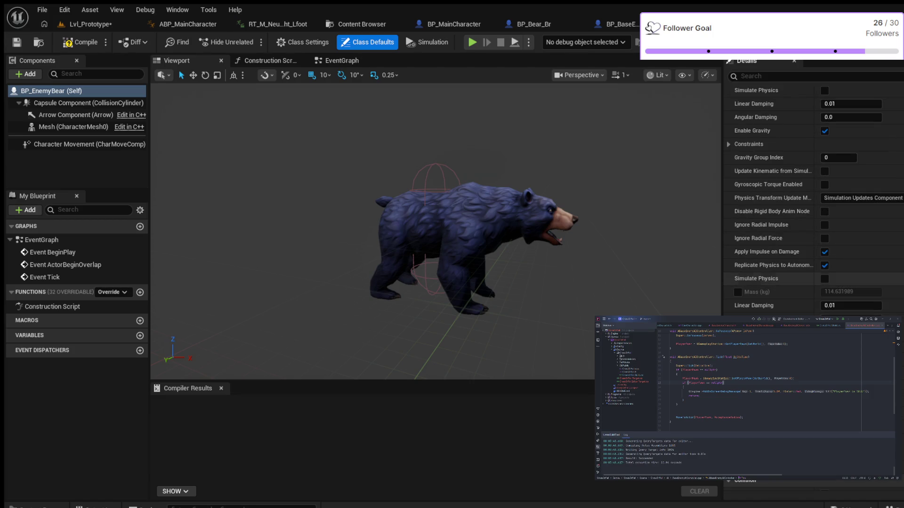
{"action": "scroll", "coordinate": [772, 276], "scroll_direction": "down", "scroll_amount": 5}
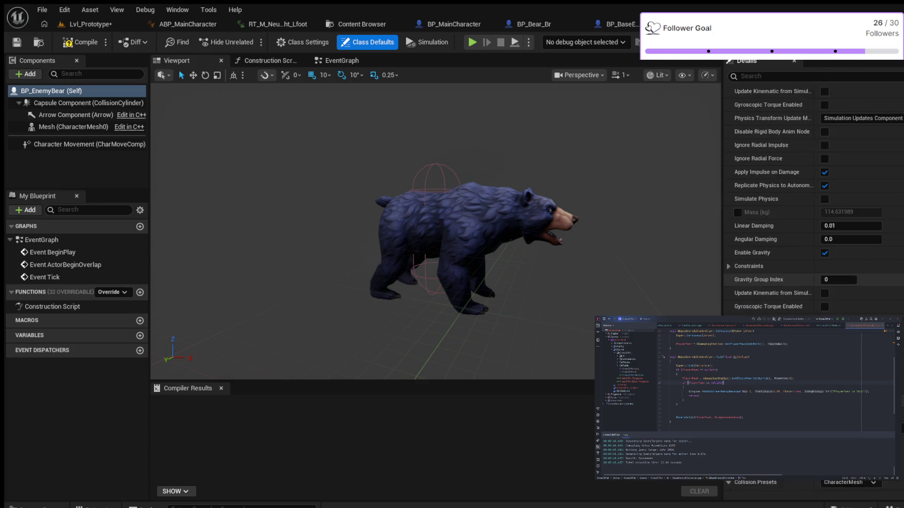
{"action": "scroll", "coordinate": [813, 188], "scroll_direction": "down", "scroll_amount": 8}
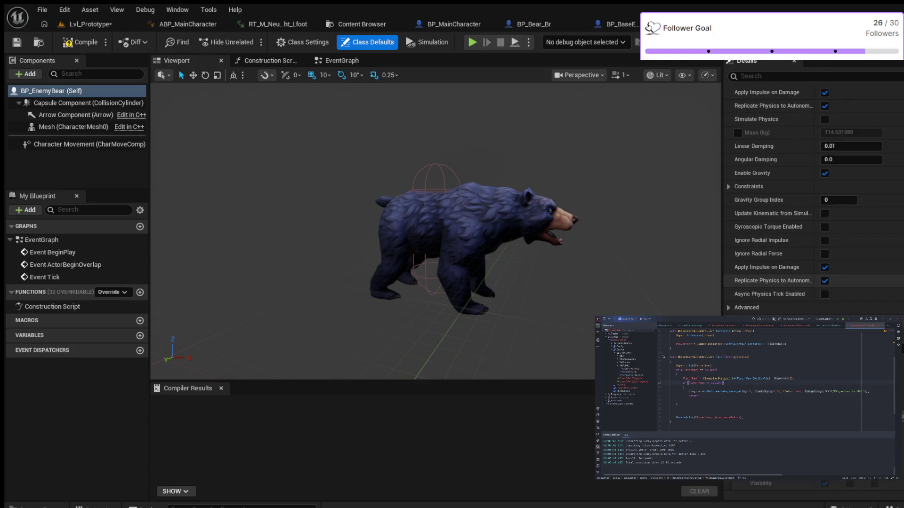
{"action": "scroll", "coordinate": [772, 279], "scroll_direction": "down", "scroll_amount": 6}
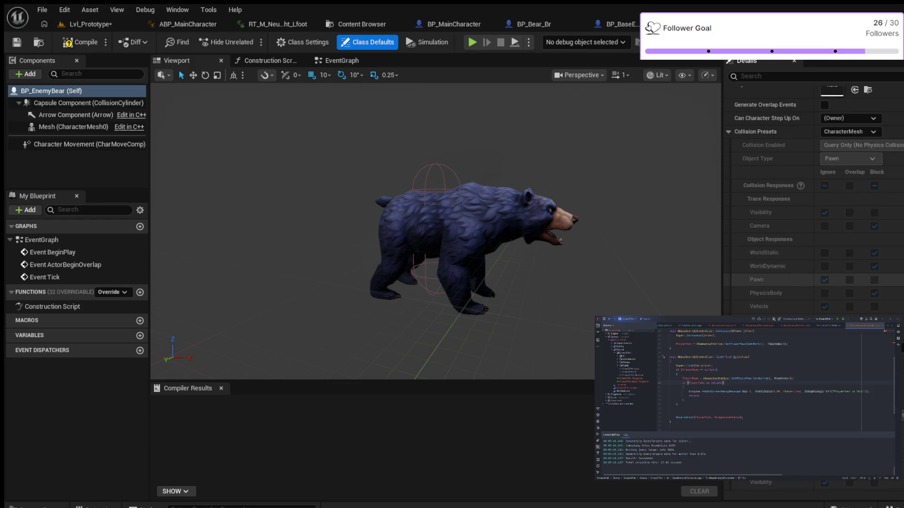
{"action": "scroll", "coordinate": [772, 266], "scroll_direction": "down", "scroll_amount": 6}
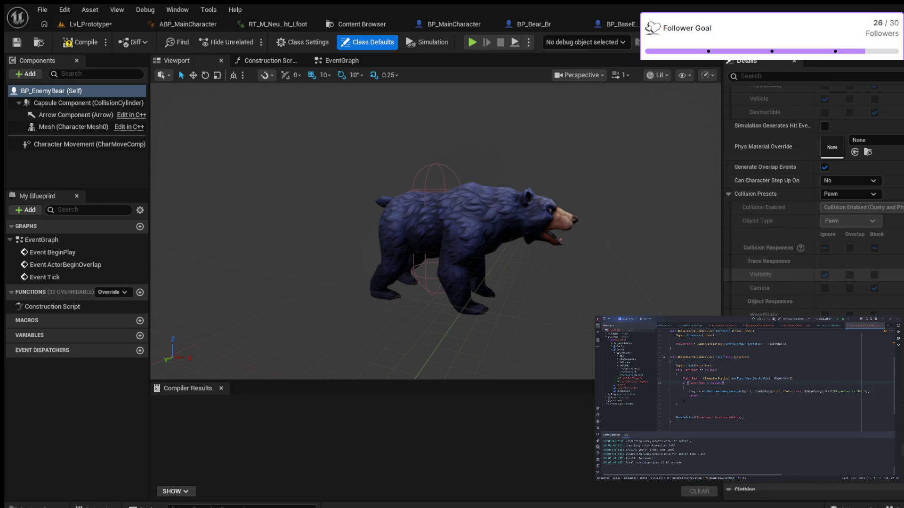
{"action": "scroll", "coordinate": [772, 273], "scroll_direction": "down", "scroll_amount": 5}
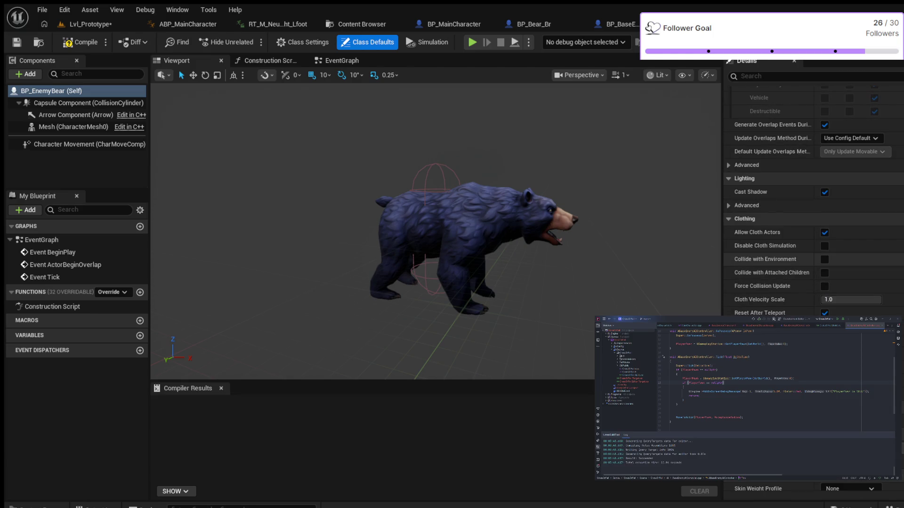
{"action": "scroll", "coordinate": [801, 212], "scroll_direction": "down", "scroll_amount": 5}
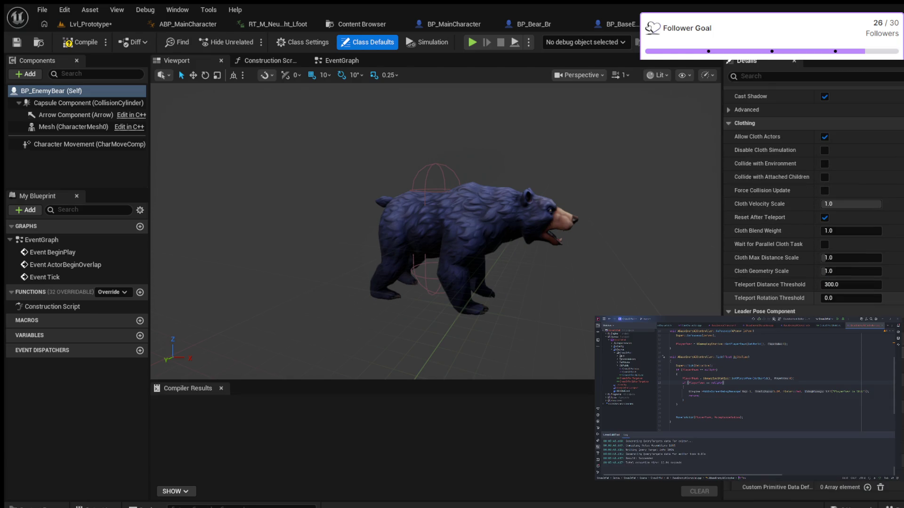
{"action": "scroll", "coordinate": [810, 197], "scroll_direction": "down", "scroll_amount": 15}
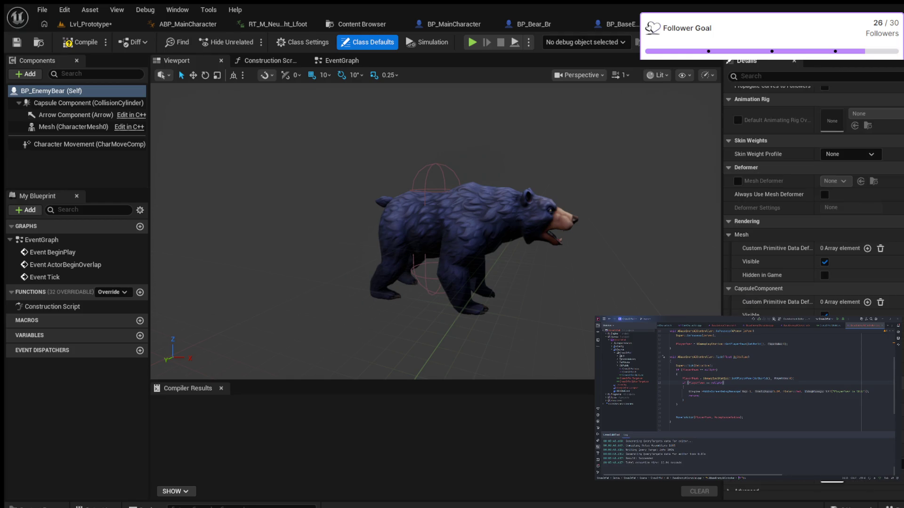
{"action": "scroll", "coordinate": [810, 197], "scroll_direction": "down", "scroll_amount": 5}
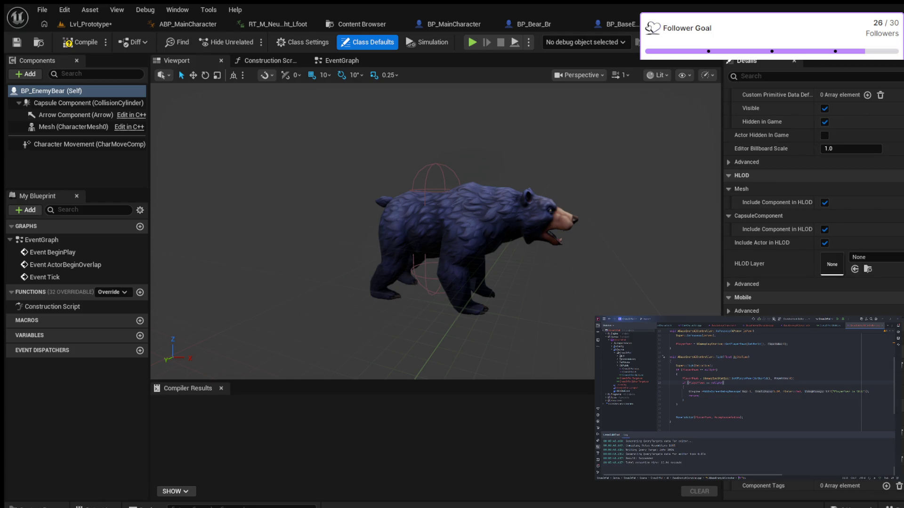
{"action": "scroll", "coordinate": [810, 198], "scroll_direction": "down", "scroll_amount": 20}
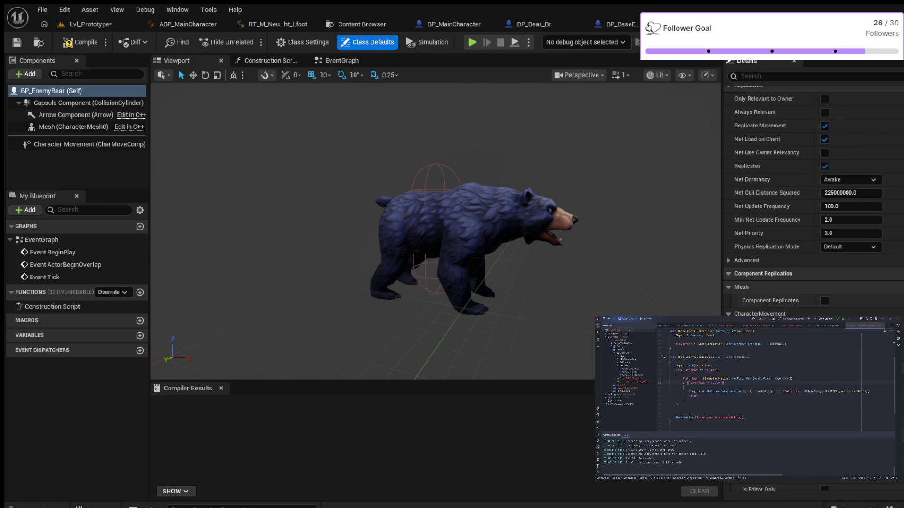
{"action": "scroll", "coordinate": [809, 197], "scroll_direction": "down", "scroll_amount": 20}
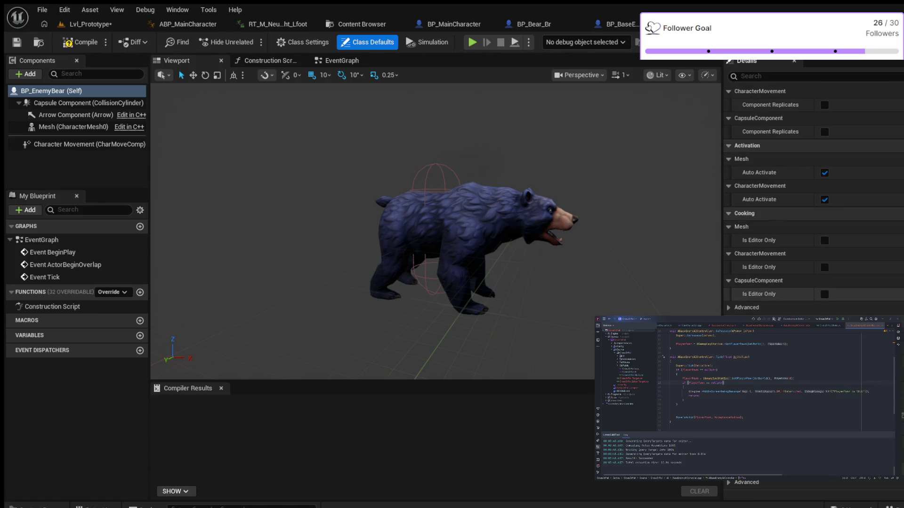
{"action": "scroll", "coordinate": [809, 198], "scroll_direction": "down", "scroll_amount": 1}
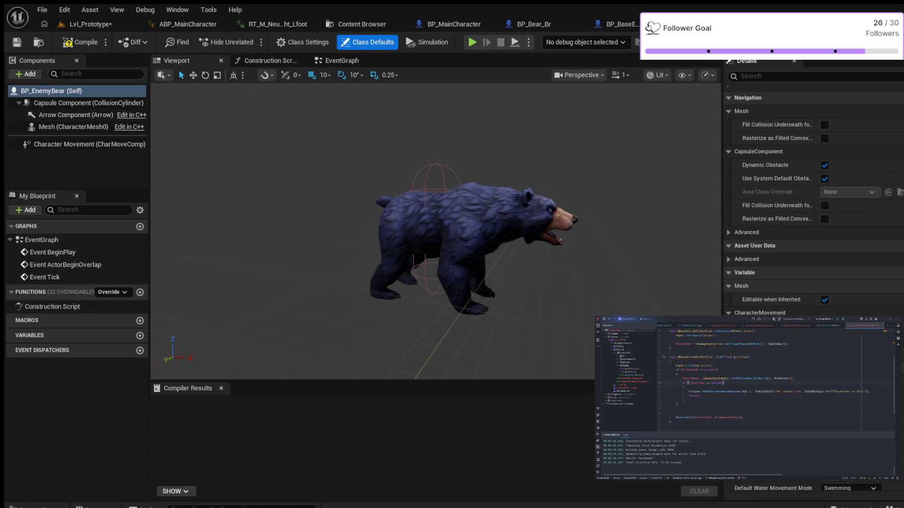
{"action": "scroll", "coordinate": [813, 198], "scroll_direction": "down", "scroll_amount": 15}
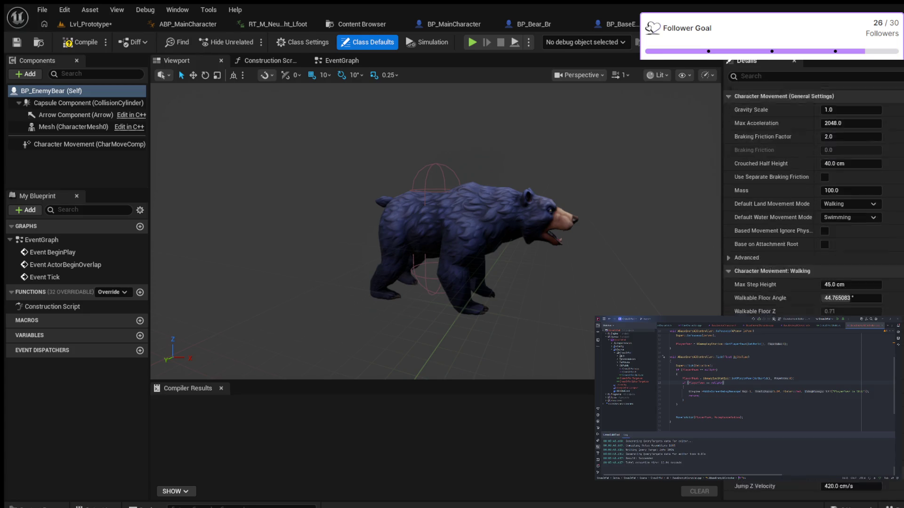
{"action": "scroll", "coordinate": [814, 198], "scroll_direction": "down", "scroll_amount": 20}
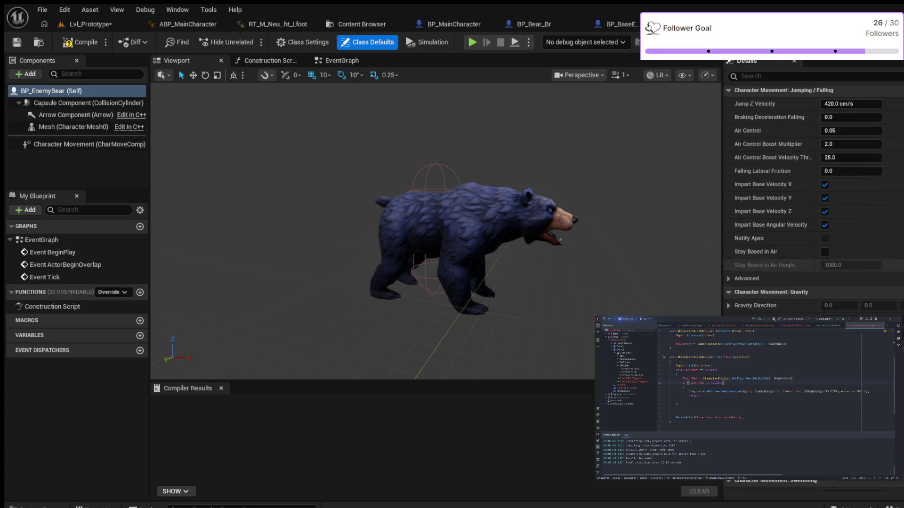
{"action": "scroll", "coordinate": [813, 197], "scroll_direction": "down", "scroll_amount": 20}
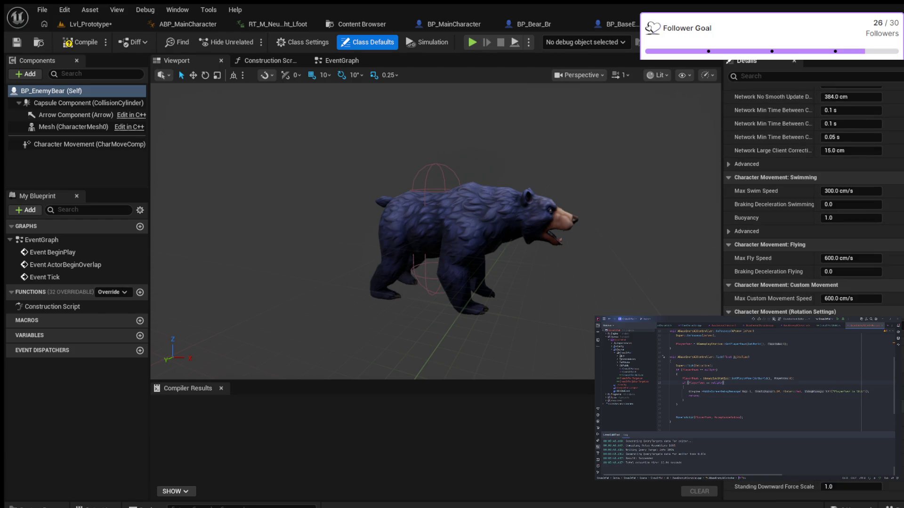
{"action": "scroll", "coordinate": [813, 197], "scroll_direction": "down", "scroll_amount": 20}
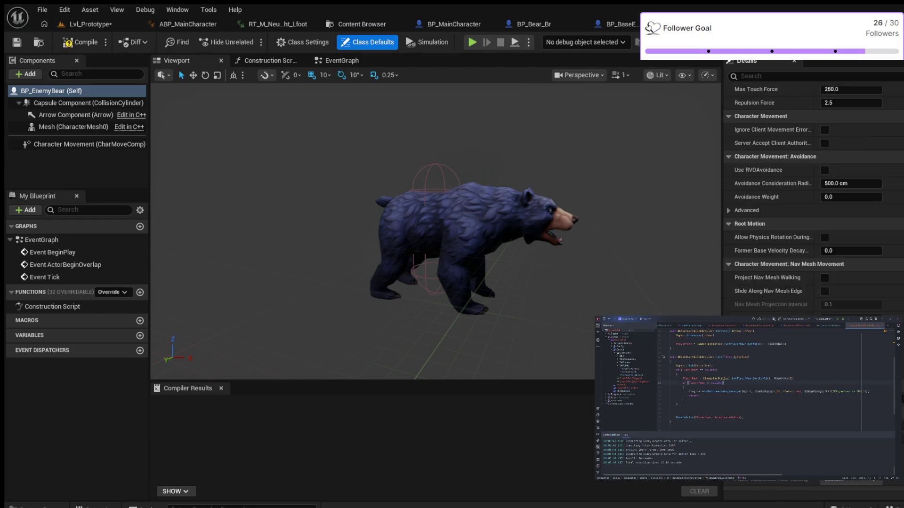
{"action": "scroll", "coordinate": [814, 198], "scroll_direction": "down", "scroll_amount": 20}
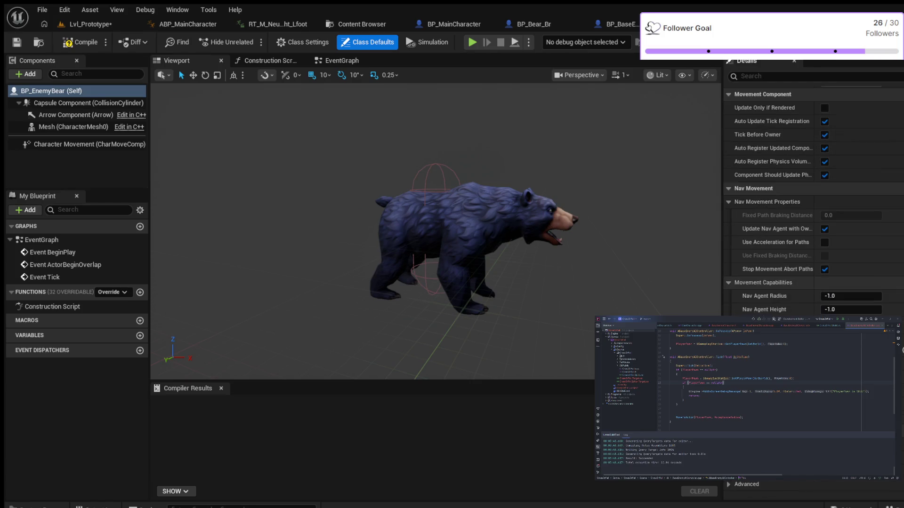
{"action": "scroll", "coordinate": [813, 198], "scroll_direction": "down", "scroll_amount": 15}
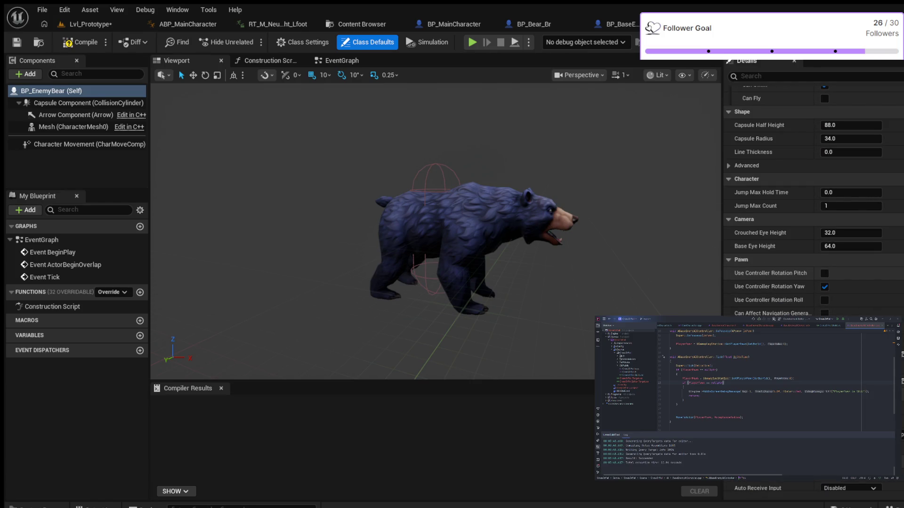
{"action": "scroll", "coordinate": [813, 198], "scroll_direction": "down", "scroll_amount": 2}
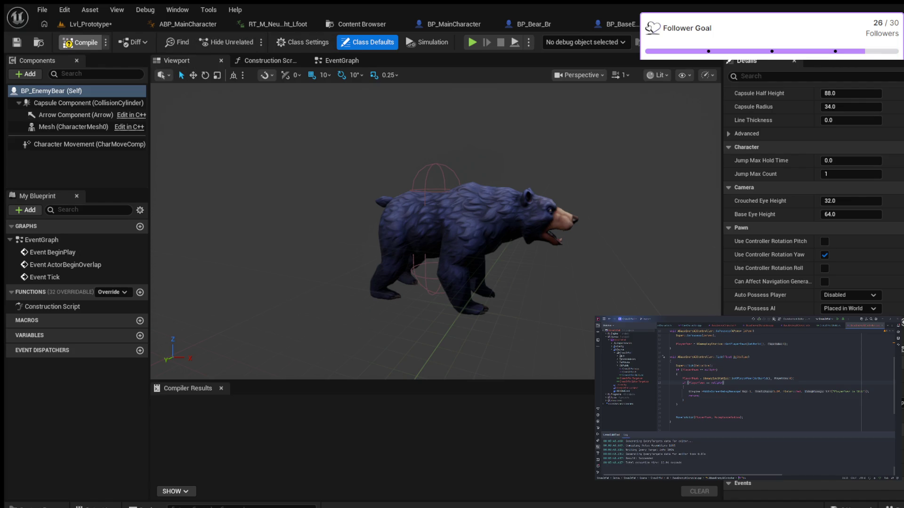
{"action": "left_click", "coordinate": [80, 42]}
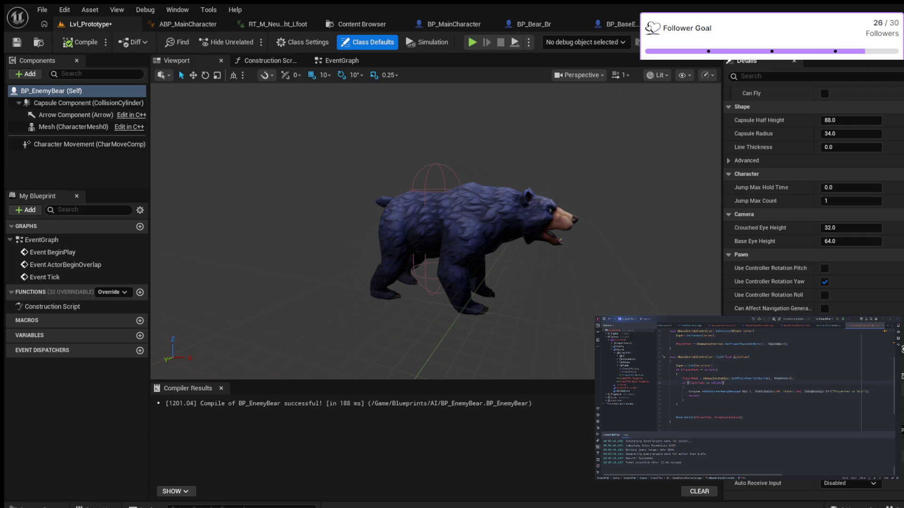
{"action": "left_click", "coordinate": [89, 24]}
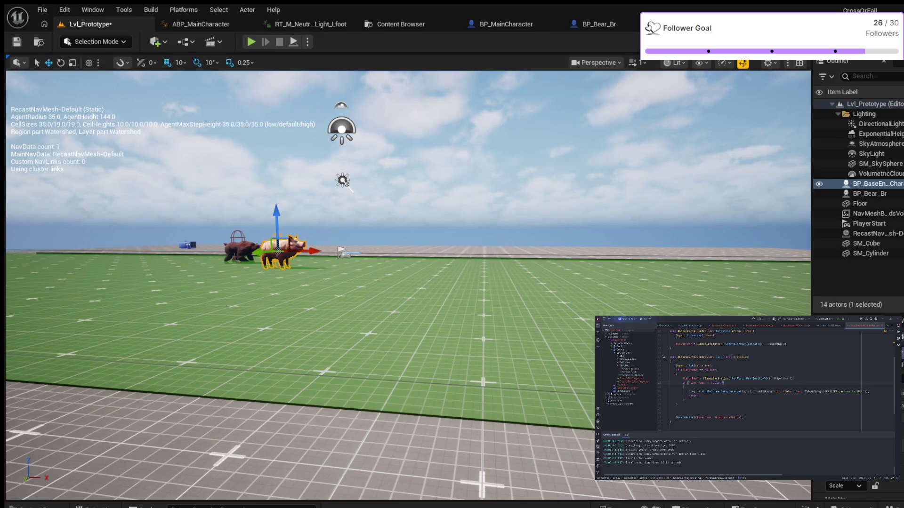
Drag BP_EnemyBear from Content > Blueprints > AI into the level near the animals.
{"action": "key", "text": "ctrl+space"}
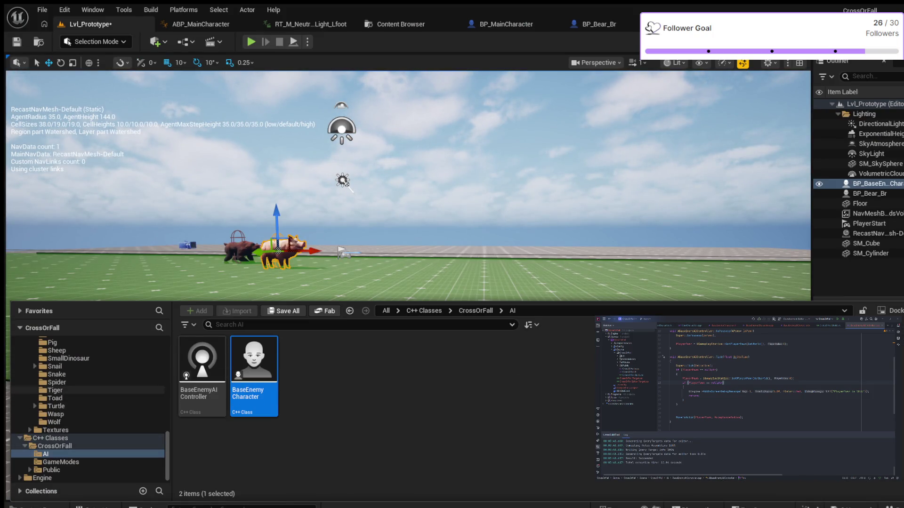
{"action": "scroll", "coordinate": [90, 410], "scroll_direction": "up", "scroll_amount": 5}
{"action": "scroll", "coordinate": [89, 410], "scroll_direction": "up", "scroll_amount": 10}
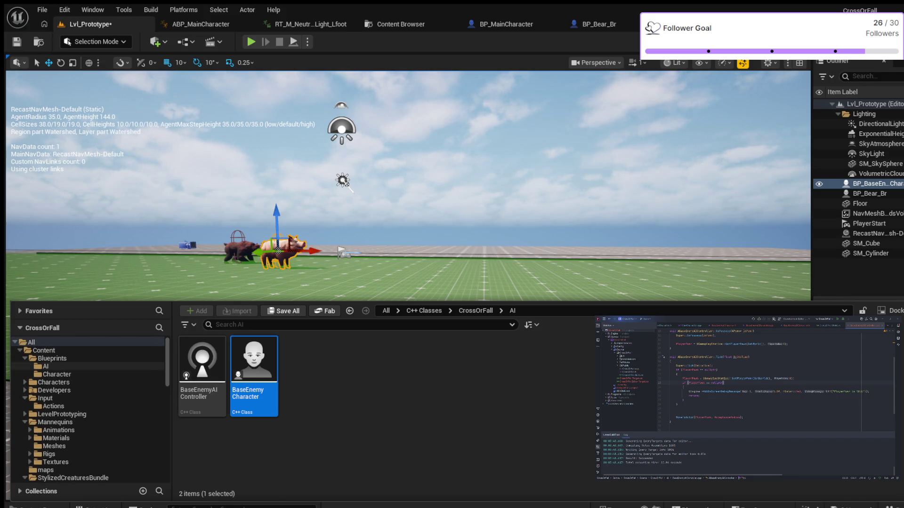
{"action": "left_click", "coordinate": [45, 366]}
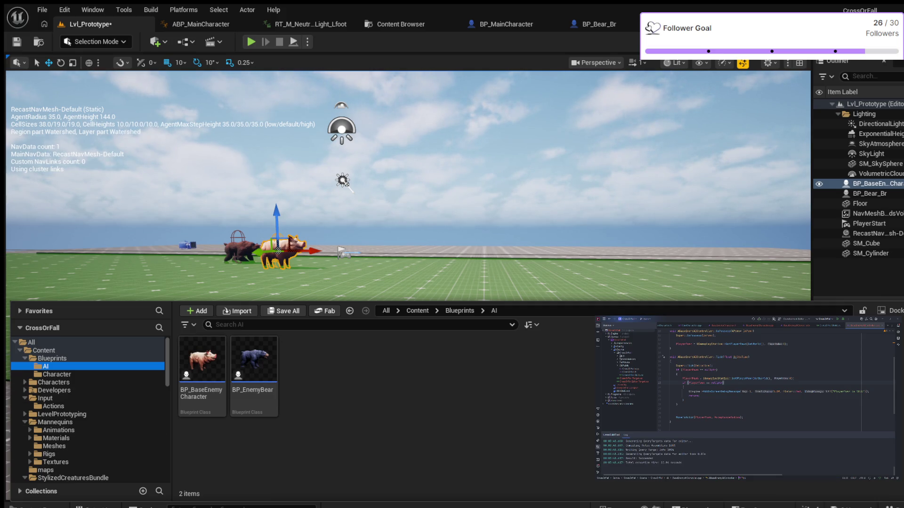
{"action": "mouse_move", "coordinate": [254, 360]}
{"action": "left_mouse_down"}
{"action": "mouse_move", "coordinate": [336, 294]}
{"action": "mouse_move", "coordinate": [331, 330]}
{"action": "mouse_move", "coordinate": [327, 291]}
{"action": "left_mouse_up"}
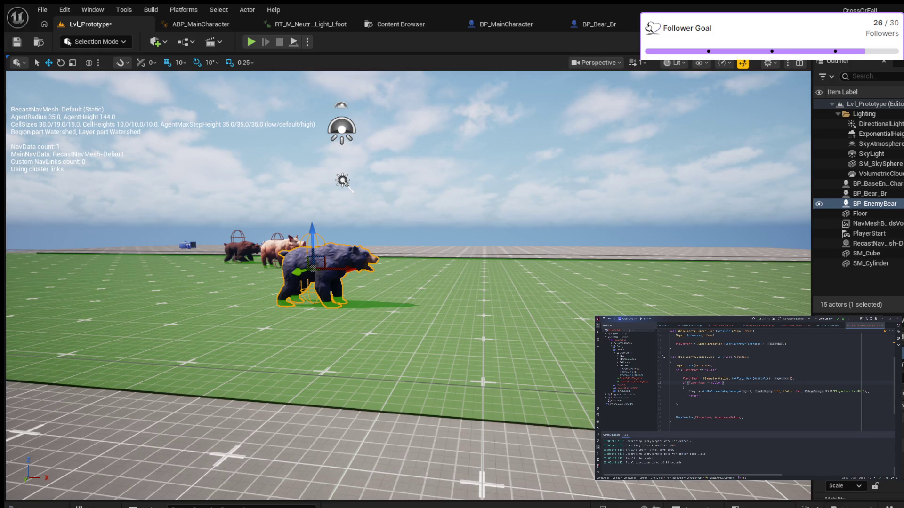
{"action": "key", "text": "alt+p"}
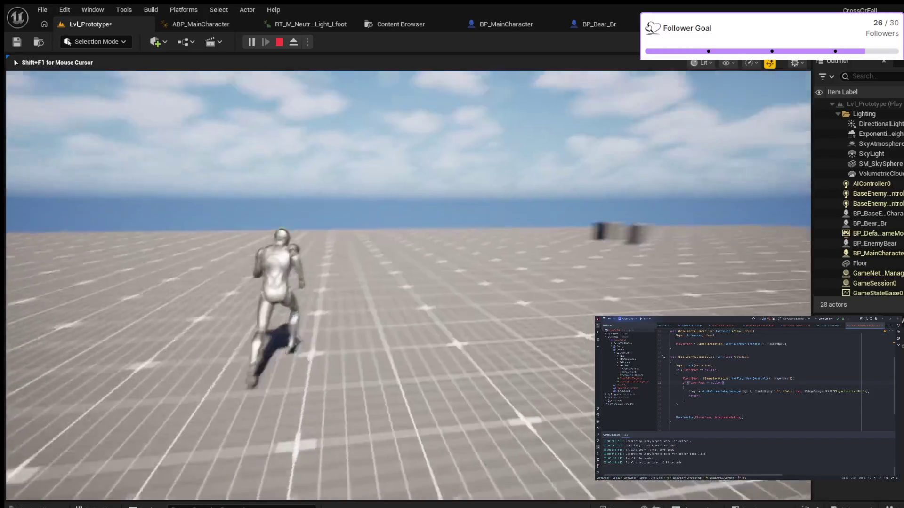
{"action": "key", "text": "space"}
{"action": "key", "text": "w"}
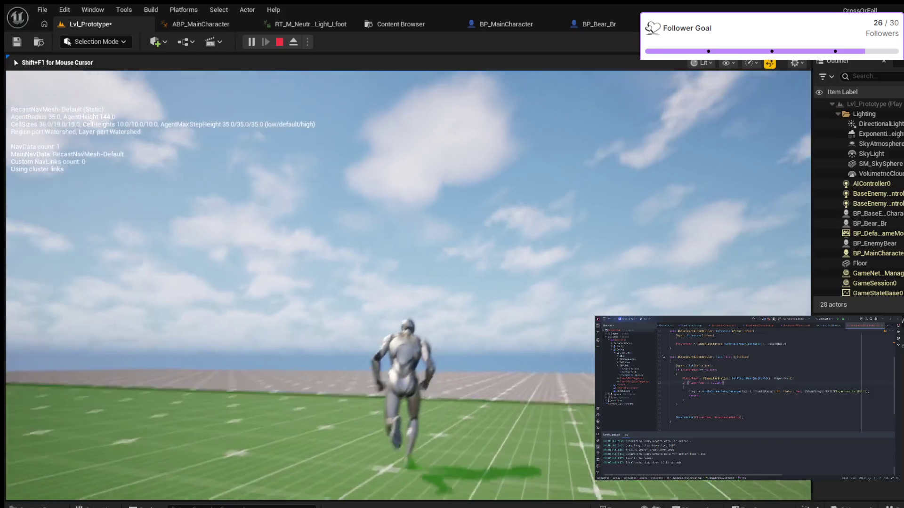
{"action": "key", "text": "Escape"}
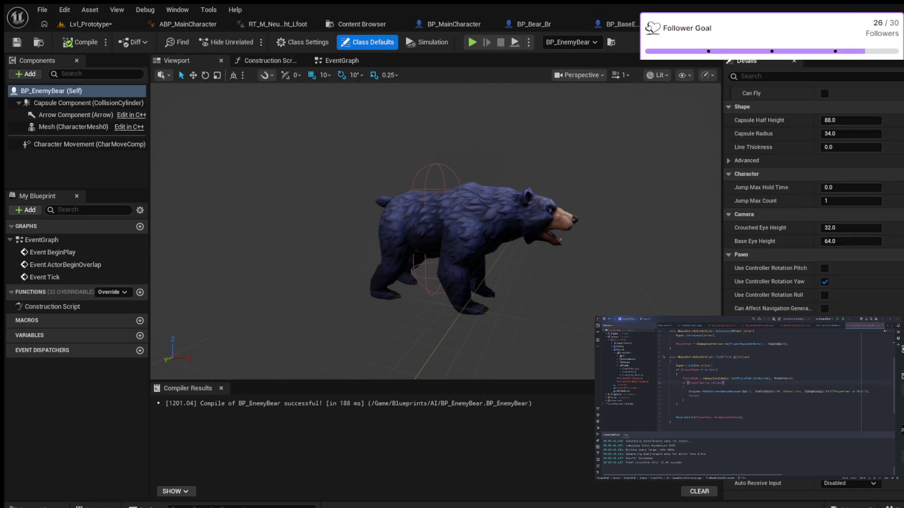
Change BP_EnemyBear's Move Speed from 300 to 400, recompile, and return to Lvl_Prototype.
{"action": "scroll", "coordinate": [813, 188], "scroll_direction": "up", "scroll_amount": 2}
{"action": "scroll", "coordinate": [813, 188], "scroll_direction": "up", "scroll_amount": 10}
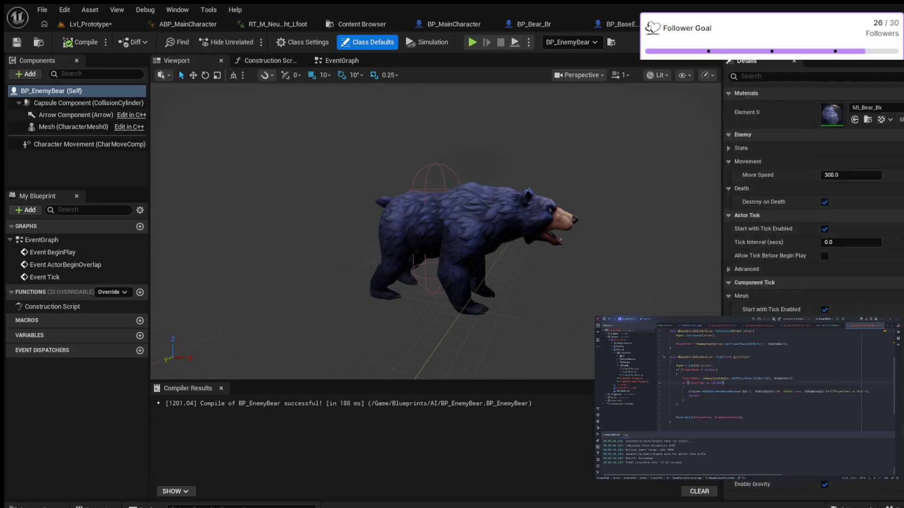
{"action": "scroll", "coordinate": [813, 188], "scroll_direction": "down", "scroll_amount": 3}
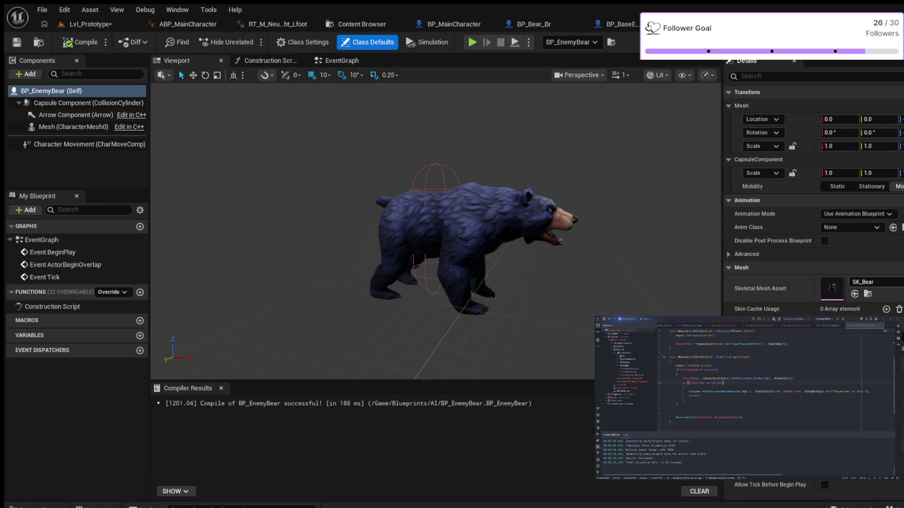
{"action": "scroll", "coordinate": [813, 188], "scroll_direction": "down", "scroll_amount": 3}
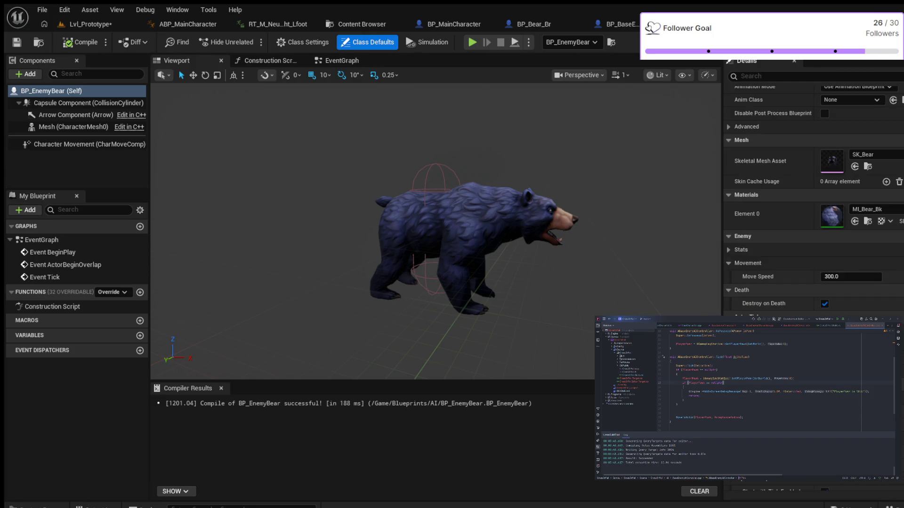
{"action": "left_click", "coordinate": [831, 277]}
{"action": "left_click", "coordinate": [825, 276]}
{"action": "key", "text": "Delete"}
{"action": "type", "text": "4"}
{"action": "key", "text": "Return"}
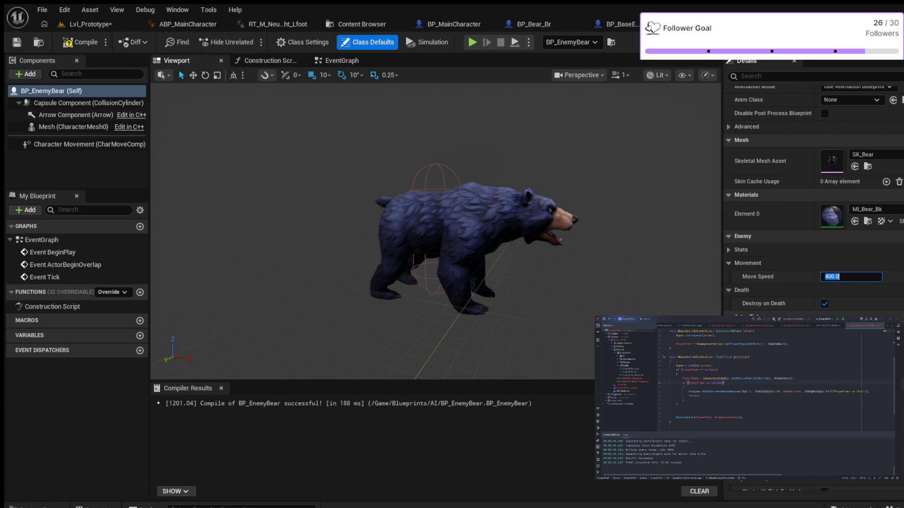
{"action": "left_click", "coordinate": [81, 41]}
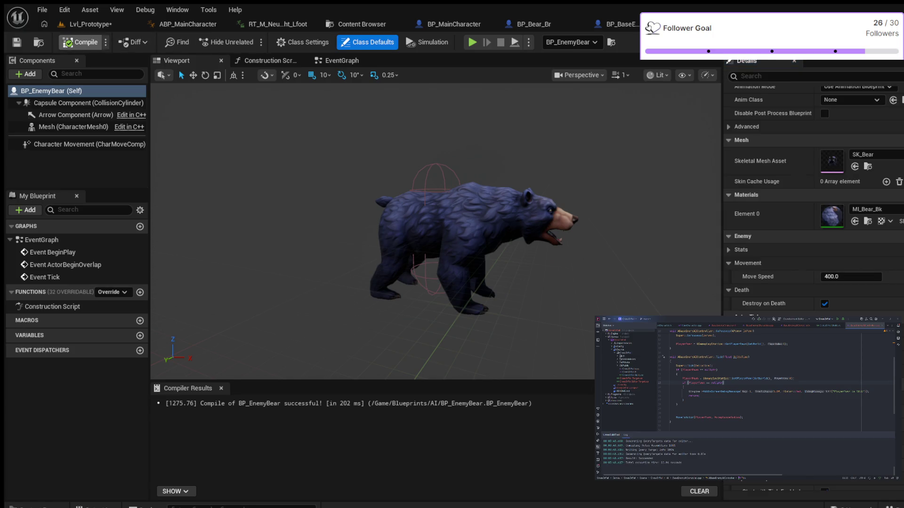
{"action": "left_click", "coordinate": [87, 24]}
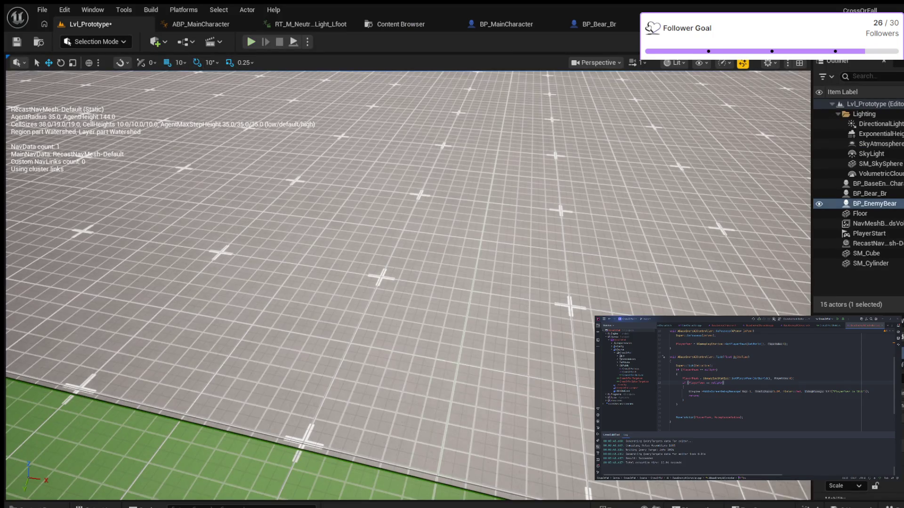
Play the level, running and jumping the character so the bear and pig follow.
{"action": "key", "text": "Down"}
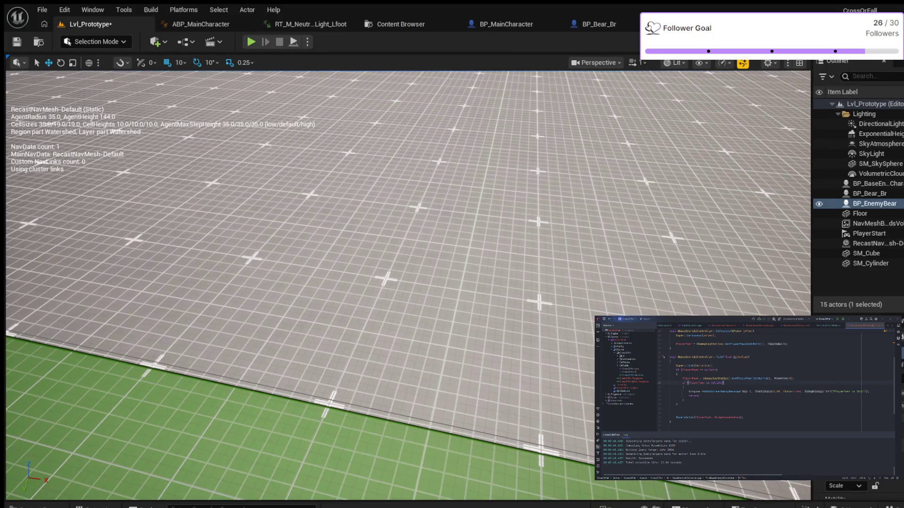
{"action": "left_click", "coordinate": [251, 41]}
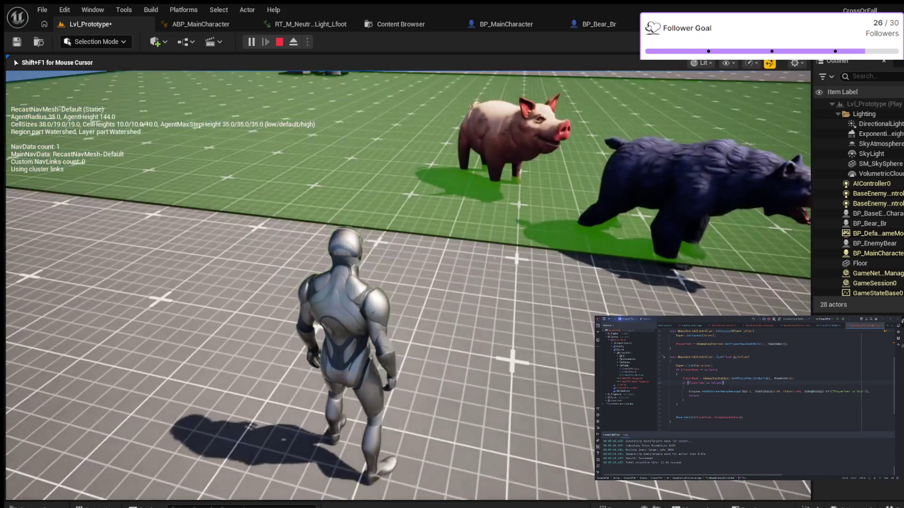
{"action": "key", "text": "w"}
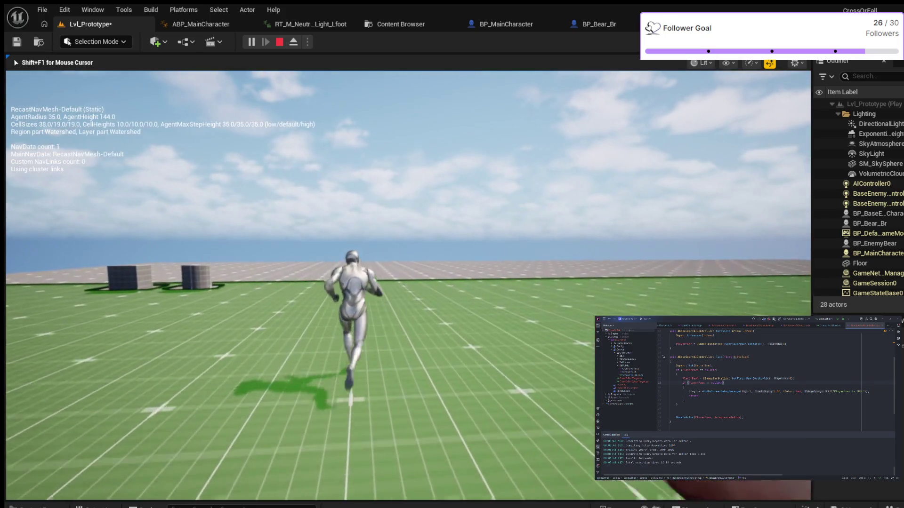
{"action": "key", "text": "space"}
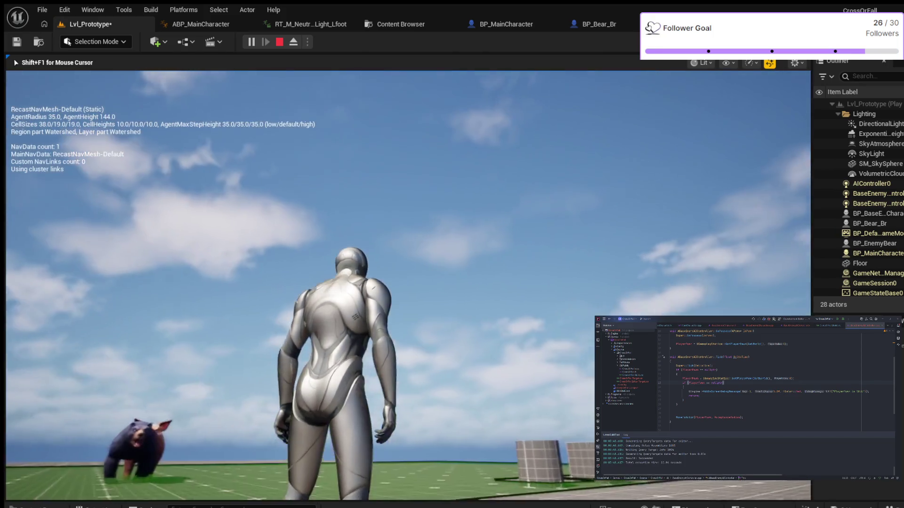
Run and jump the character over the boxes toward the animals, then stop play with Esc.
{"action": "key", "text": "w"}
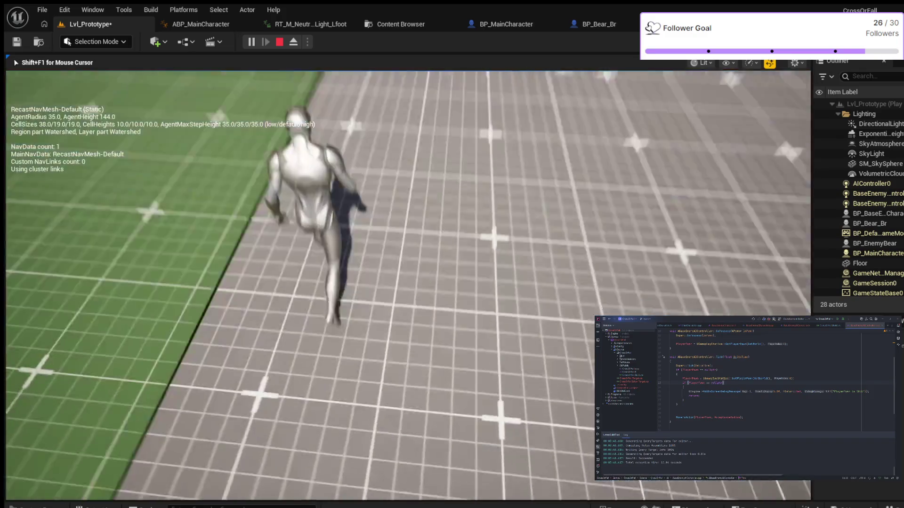
{"action": "key", "text": "space"}
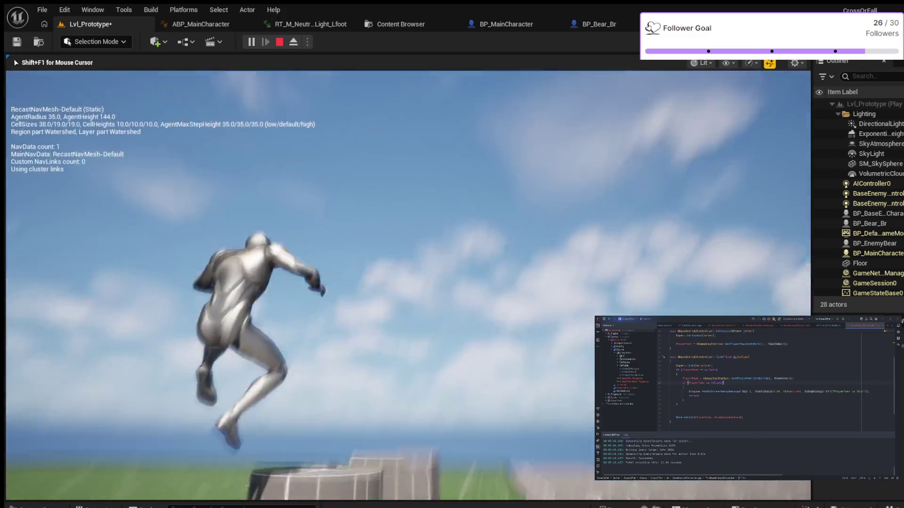
{"action": "key", "text": "space"}
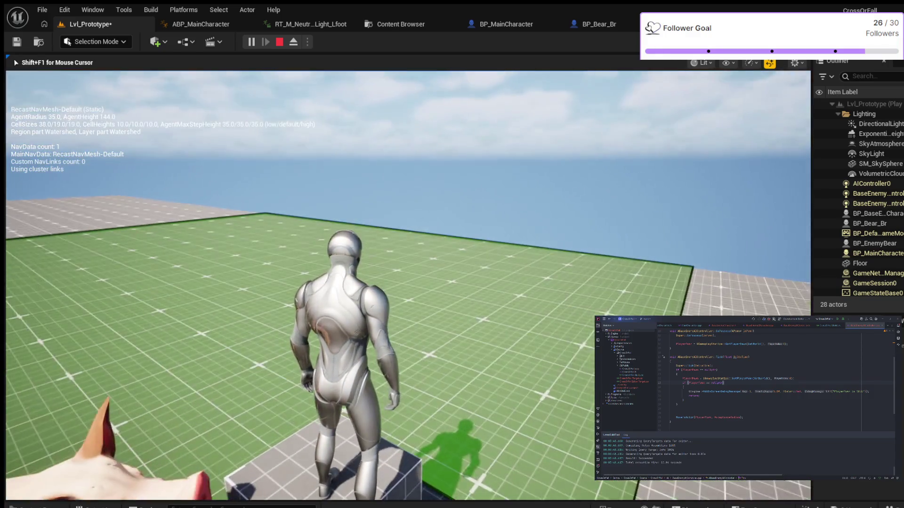
{"action": "key", "text": "space"}
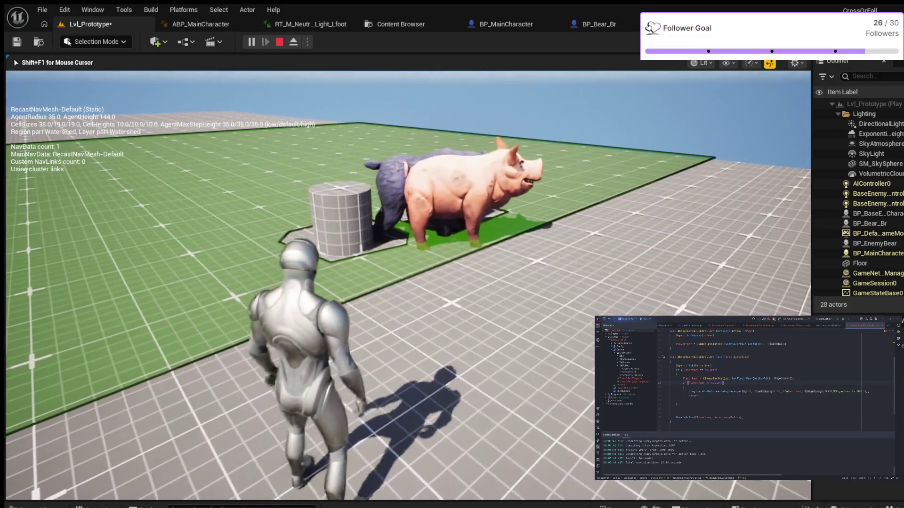
{"action": "key", "text": "w"}
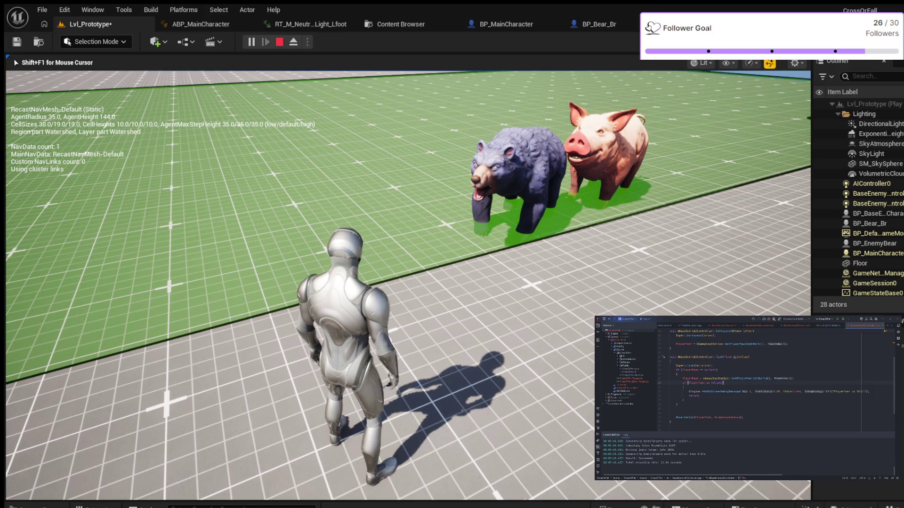
{"action": "key", "text": "Escape"}
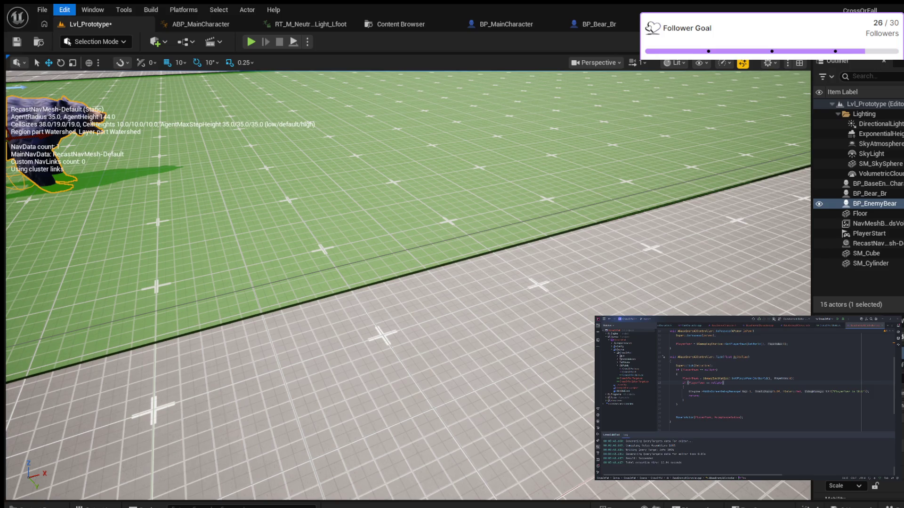
{"action": "left_click", "coordinate": [80, 156]}
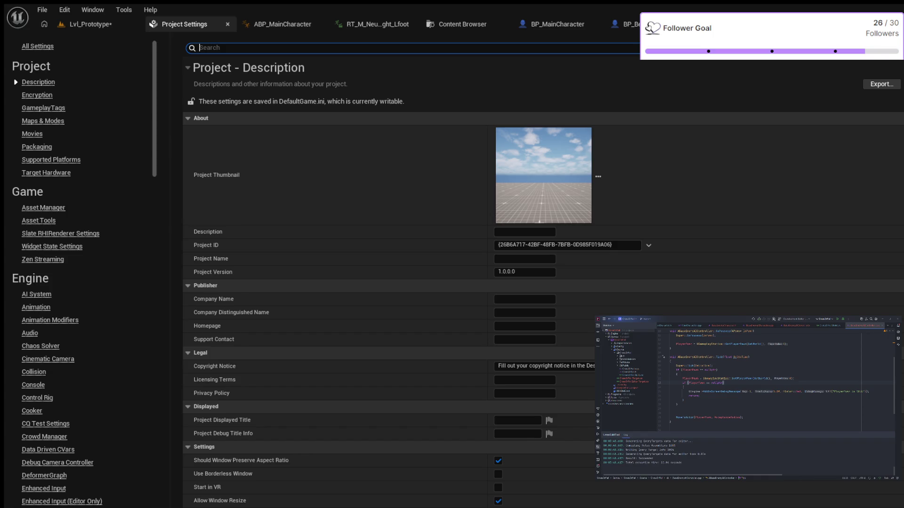
Search Project Settings for 'collision', then clear the filter and refocus the search box.
{"action": "type", "text": "collision"}
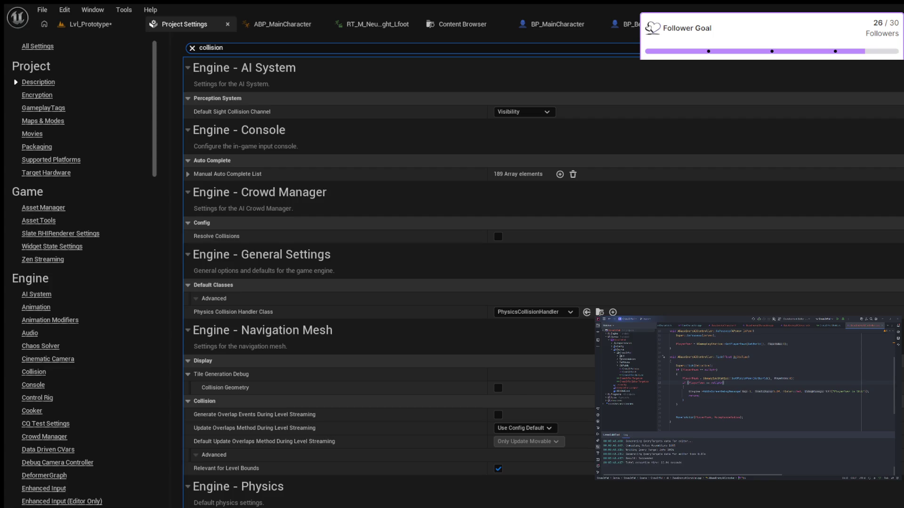
{"action": "key", "text": "Escape"}
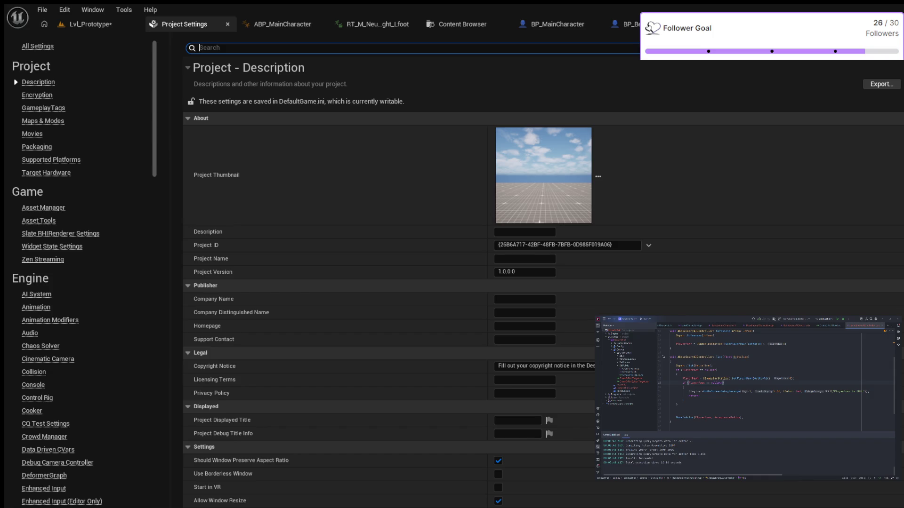
{"action": "left_click", "coordinate": [200, 48]}
{"action": "scroll", "coordinate": [80, 273], "scroll_direction": "down", "scroll_amount": 3}
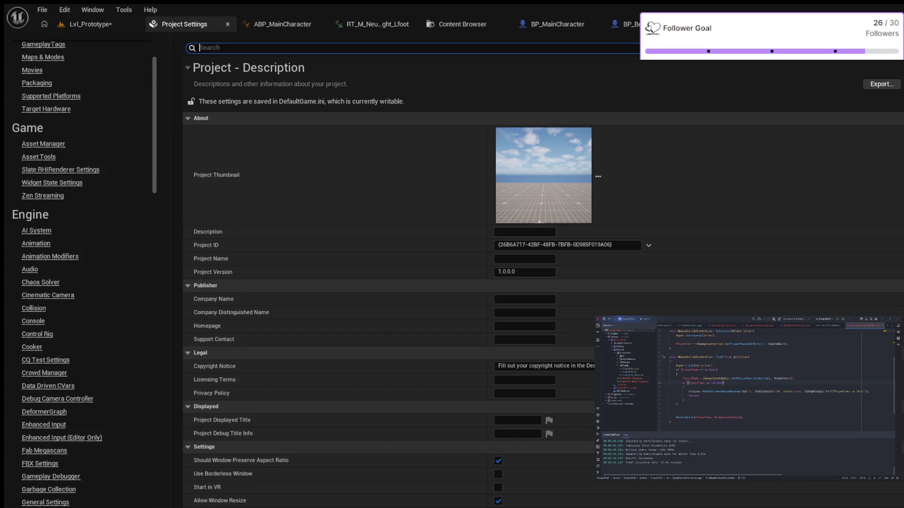
{"action": "scroll", "coordinate": [80, 273], "scroll_direction": "down", "scroll_amount": 6}
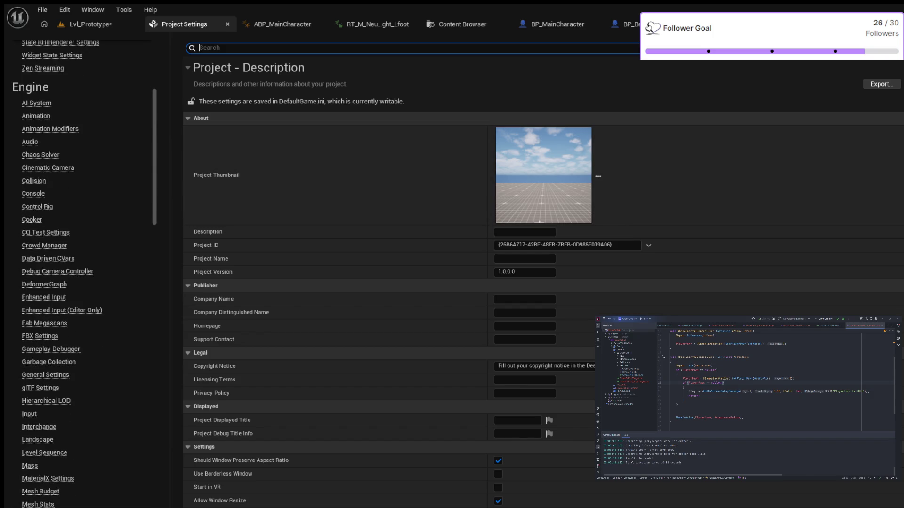
{"action": "type", "text": "collision"}
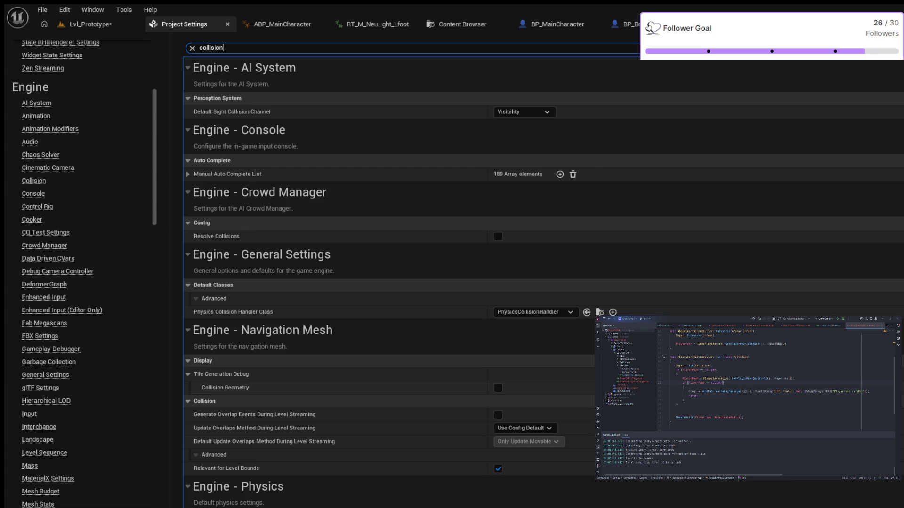
{"action": "scroll", "coordinate": [541, 283], "scroll_direction": "down", "scroll_amount": 5}
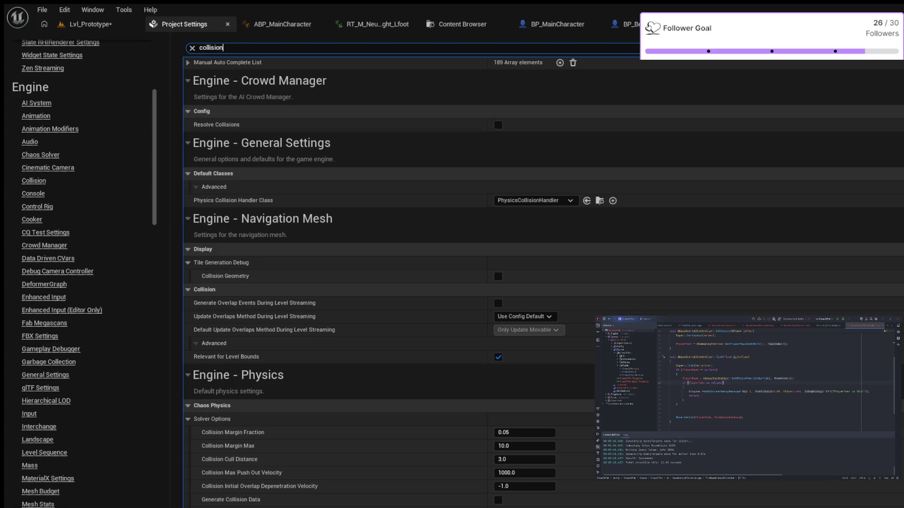
{"action": "scroll", "coordinate": [541, 283], "scroll_direction": "down", "scroll_amount": 4}
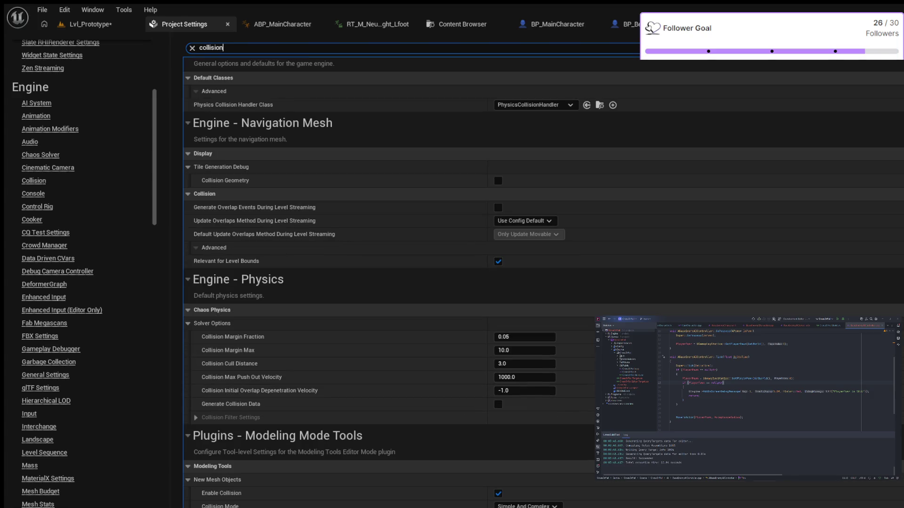
{"action": "scroll", "coordinate": [541, 283], "scroll_direction": "down", "scroll_amount": 4}
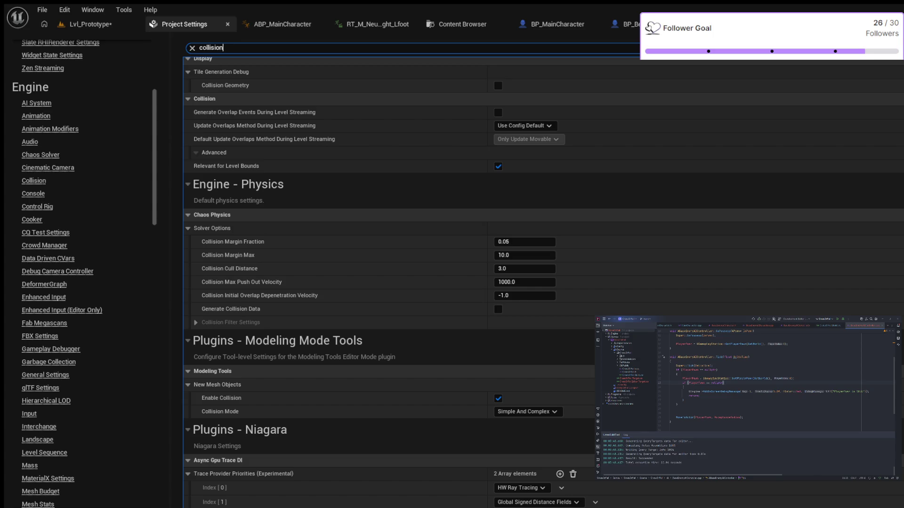
{"action": "scroll", "coordinate": [80, 273], "scroll_direction": "down", "scroll_amount": 2}
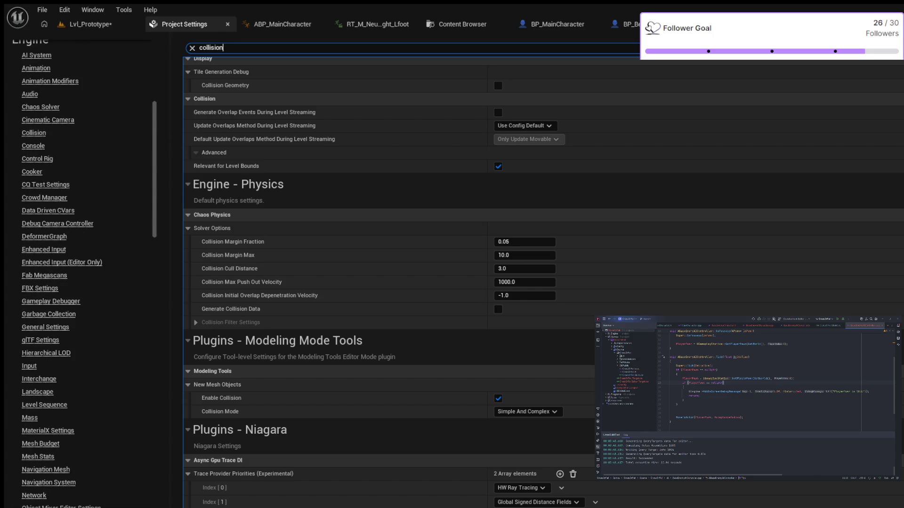
{"action": "scroll", "coordinate": [63, 273], "scroll_direction": "down", "scroll_amount": 2}
{"action": "scroll", "coordinate": [80, 273], "scroll_direction": "down", "scroll_amount": 4}
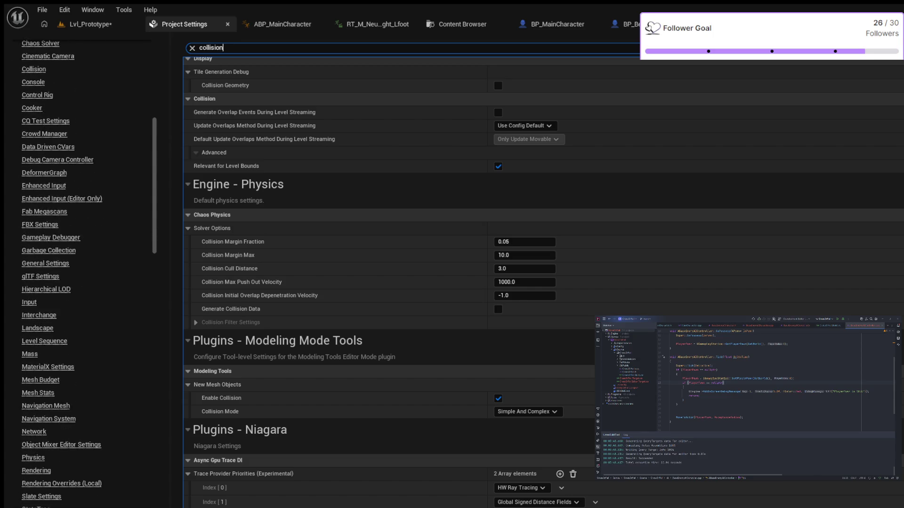
{"action": "scroll", "coordinate": [80, 273], "scroll_direction": "down", "scroll_amount": 6}
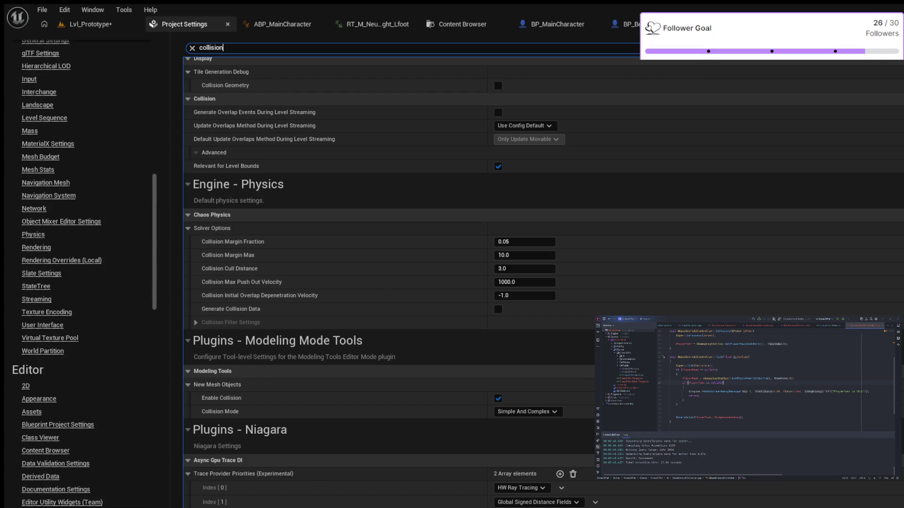
{"action": "scroll", "coordinate": [80, 273], "scroll_direction": "down", "scroll_amount": 2}
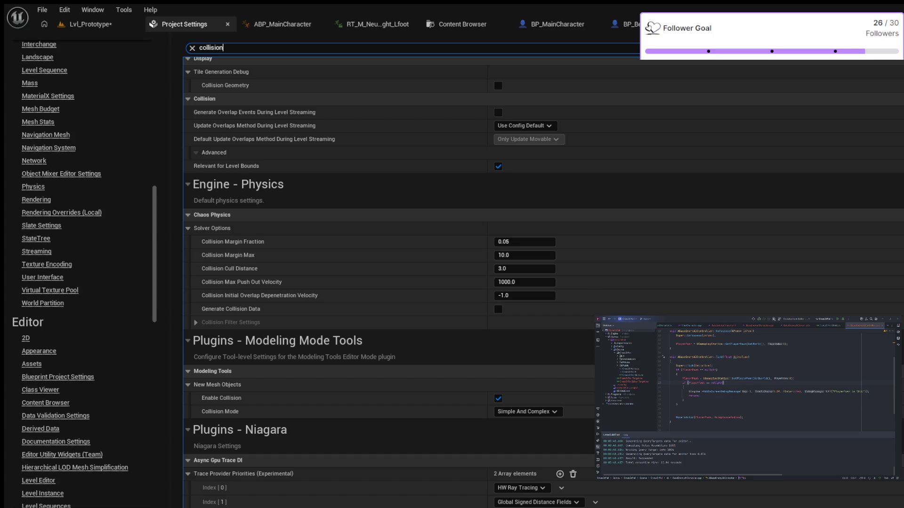
{"action": "scroll", "coordinate": [85, 273], "scroll_direction": "down", "scroll_amount": 1}
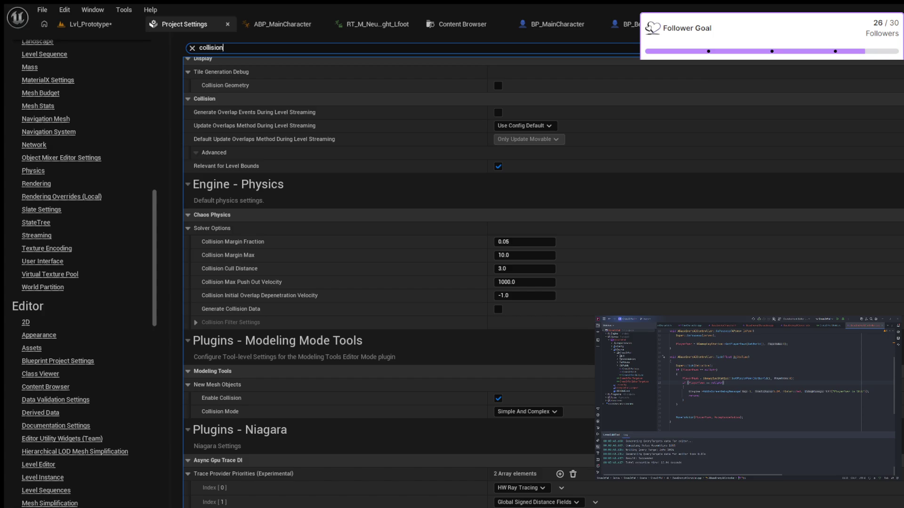
{"action": "scroll", "coordinate": [85, 273], "scroll_direction": "down", "scroll_amount": 2}
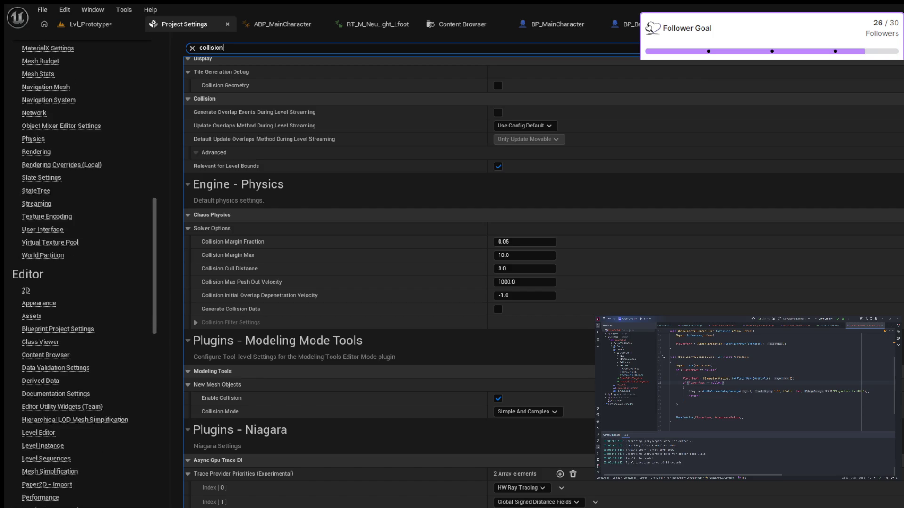
{"action": "scroll", "coordinate": [85, 273], "scroll_direction": "down", "scroll_amount": 8}
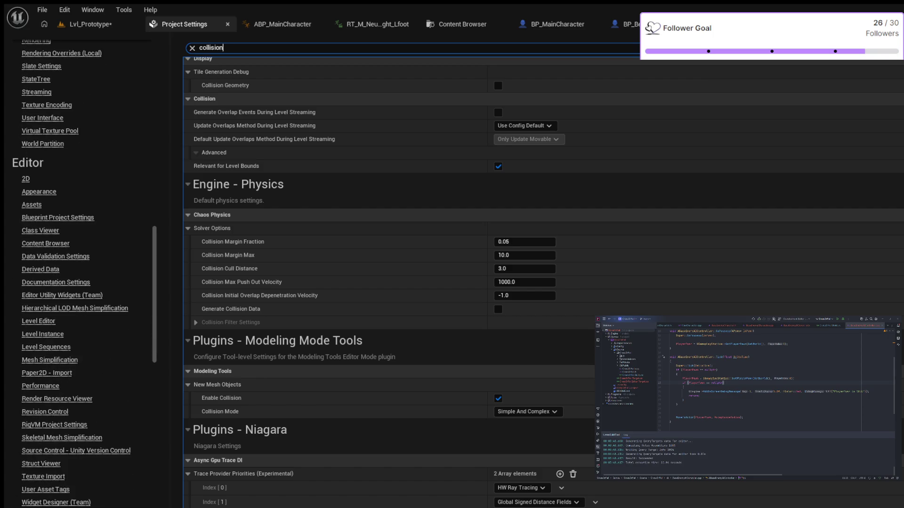
{"action": "scroll", "coordinate": [85, 273], "scroll_direction": "down", "scroll_amount": 6}
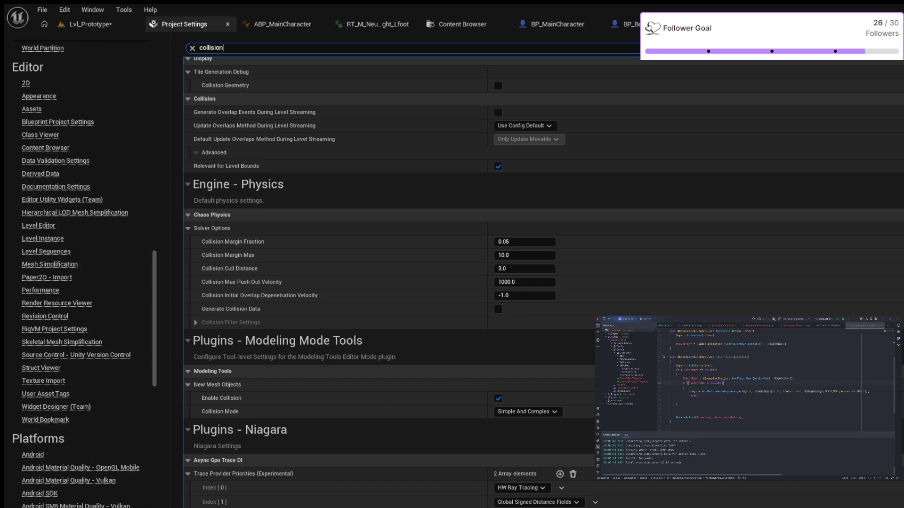
{"action": "scroll", "coordinate": [84, 273], "scroll_direction": "down", "scroll_amount": 10}
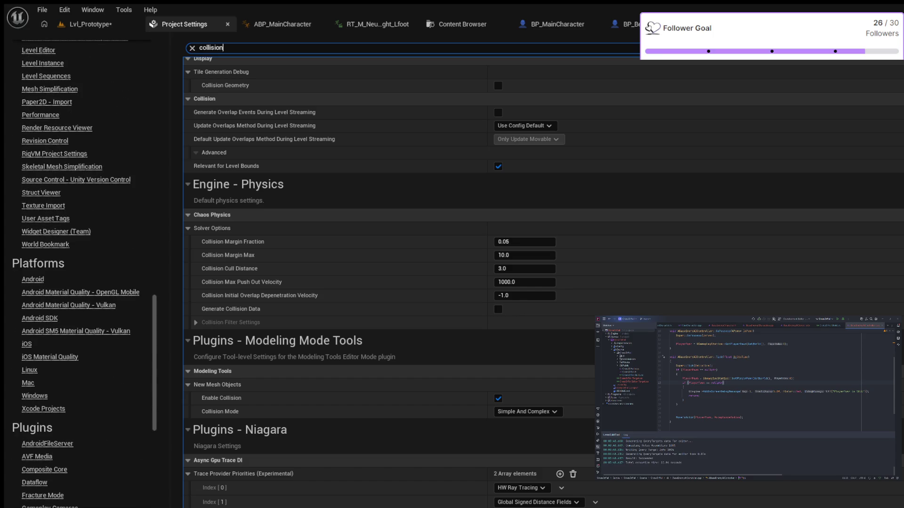
{"action": "scroll", "coordinate": [84, 273], "scroll_direction": "down", "scroll_amount": 19}
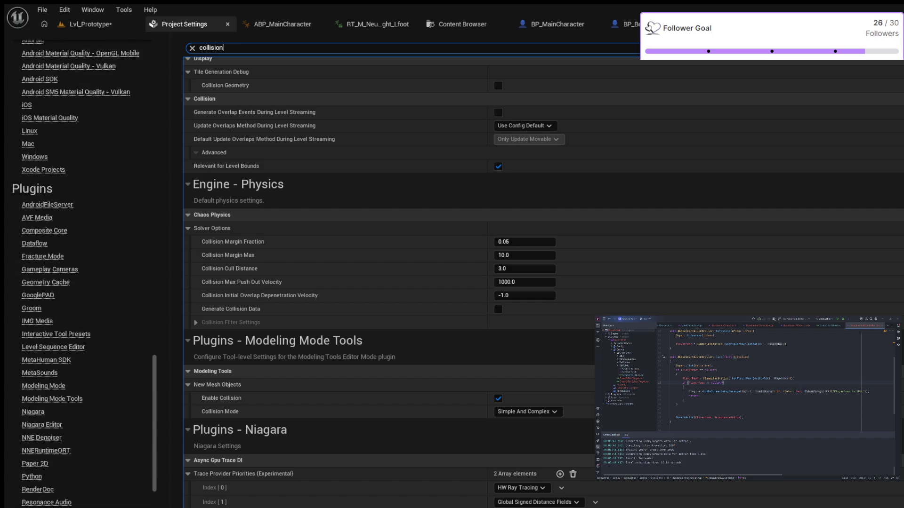
{"action": "scroll", "coordinate": [85, 273], "scroll_direction": "up", "scroll_amount": 20}
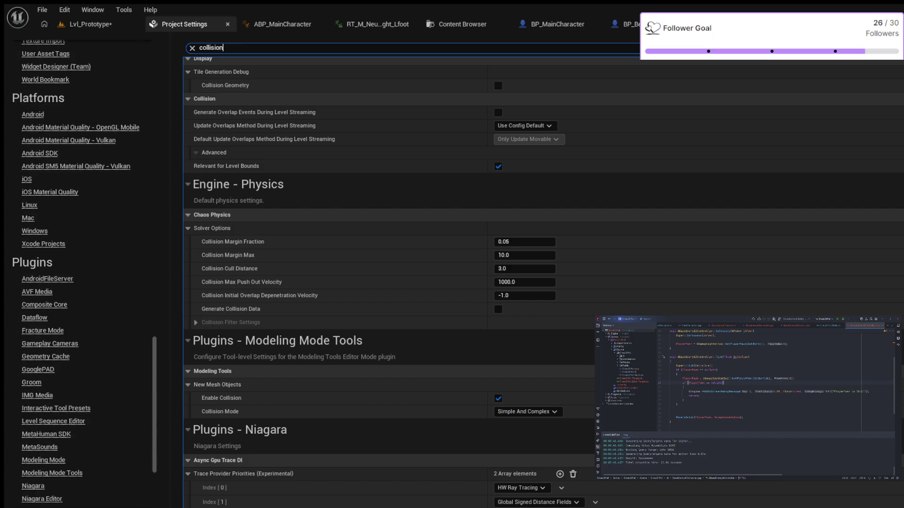
{"action": "scroll", "coordinate": [85, 273], "scroll_direction": "up", "scroll_amount": 16}
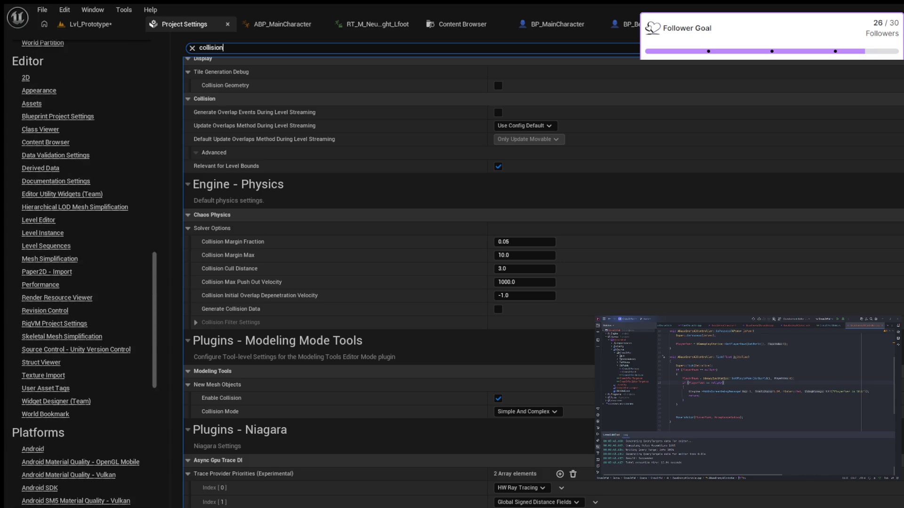
{"action": "scroll", "coordinate": [85, 273], "scroll_direction": "up", "scroll_amount": 4}
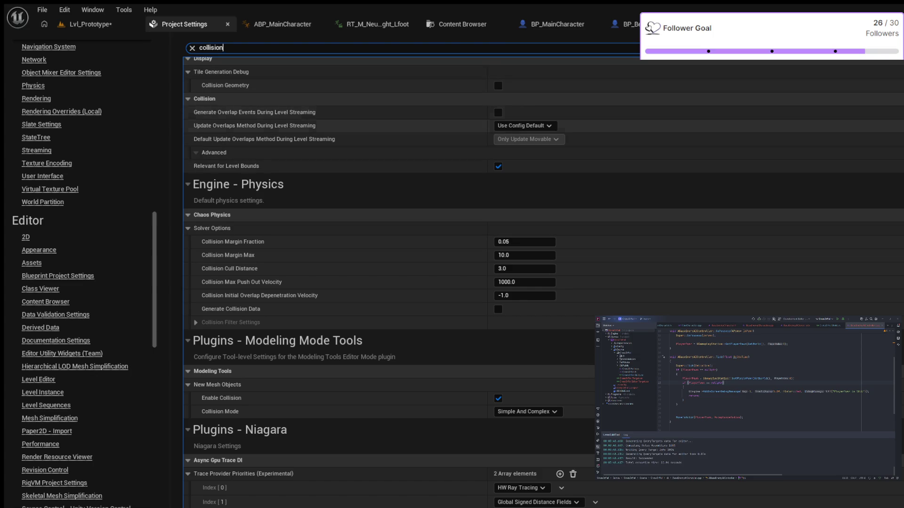
{"action": "scroll", "coordinate": [544, 282], "scroll_direction": "up", "scroll_amount": 3}
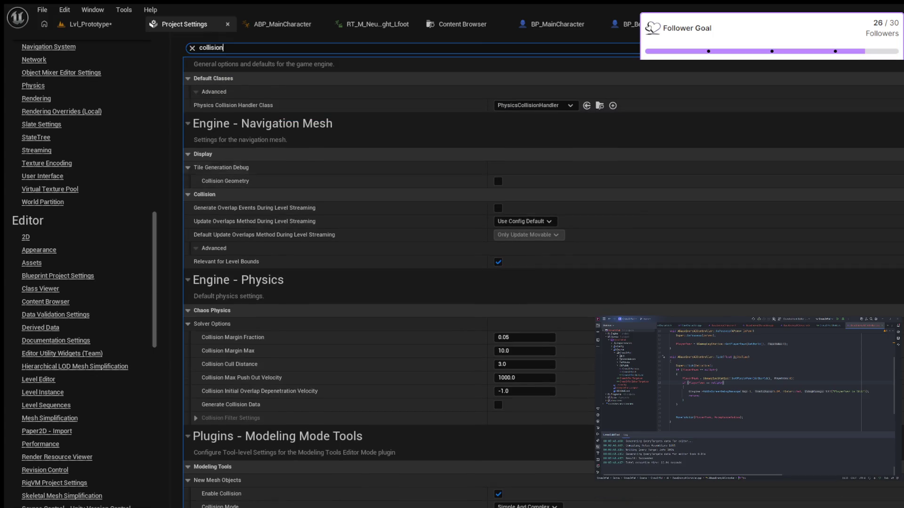
{"action": "scroll", "coordinate": [544, 282], "scroll_direction": "up", "scroll_amount": 2}
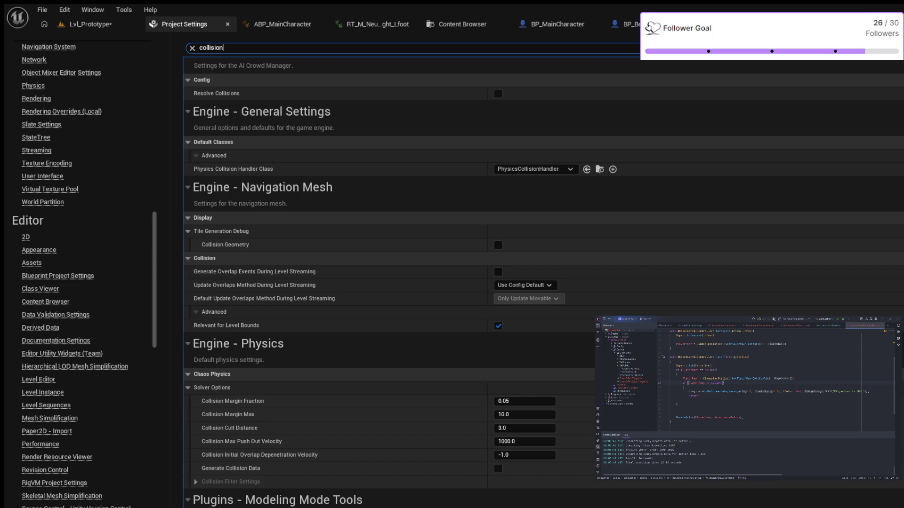
{"action": "scroll", "coordinate": [543, 283], "scroll_direction": "up", "scroll_amount": 2}
{"action": "scroll", "coordinate": [544, 282], "scroll_direction": "up", "scroll_amount": 2}
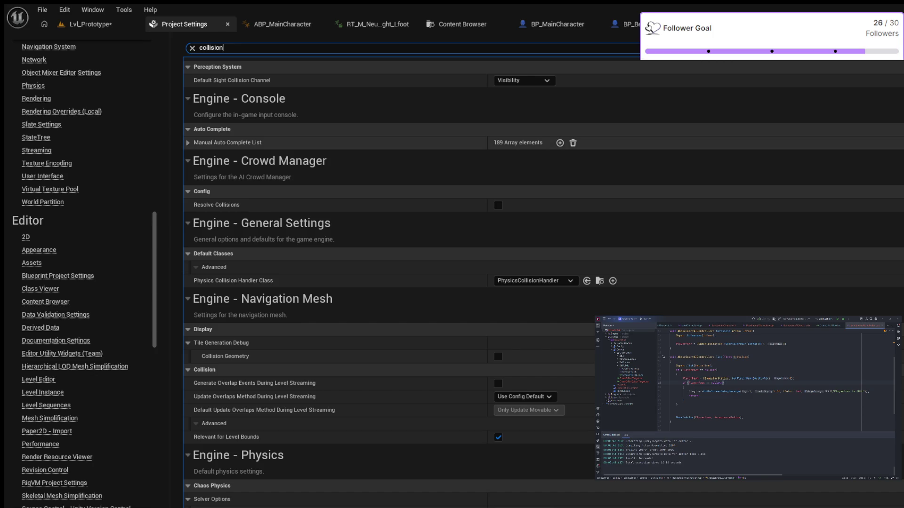
{"action": "scroll", "coordinate": [543, 282], "scroll_direction": "up", "scroll_amount": 1}
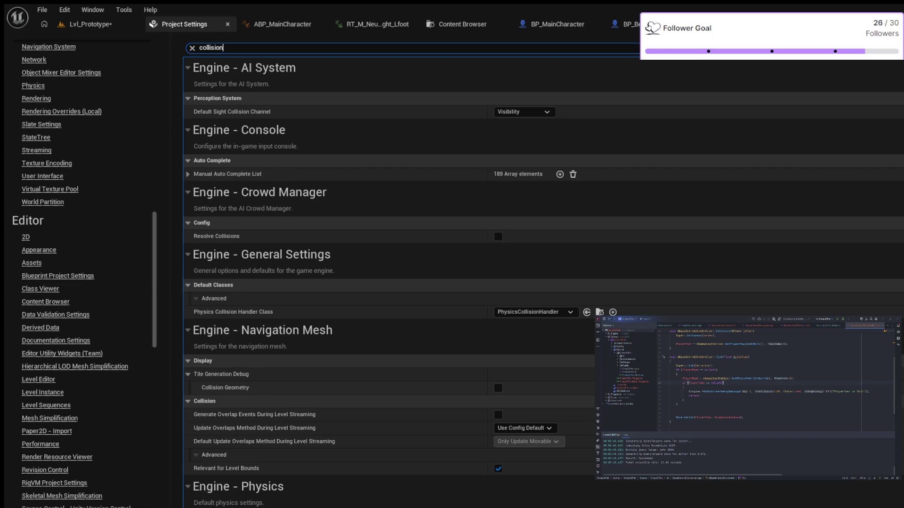
Search 'Object channel', create an object channel named Enemy defaulting to Ignore, and close Project Settings.
{"action": "key", "text": "BackSpace"}
{"action": "key", "text": "BackSpace"}
{"action": "key", "text": "BackSpace"}
{"action": "type", "text": "Object"}
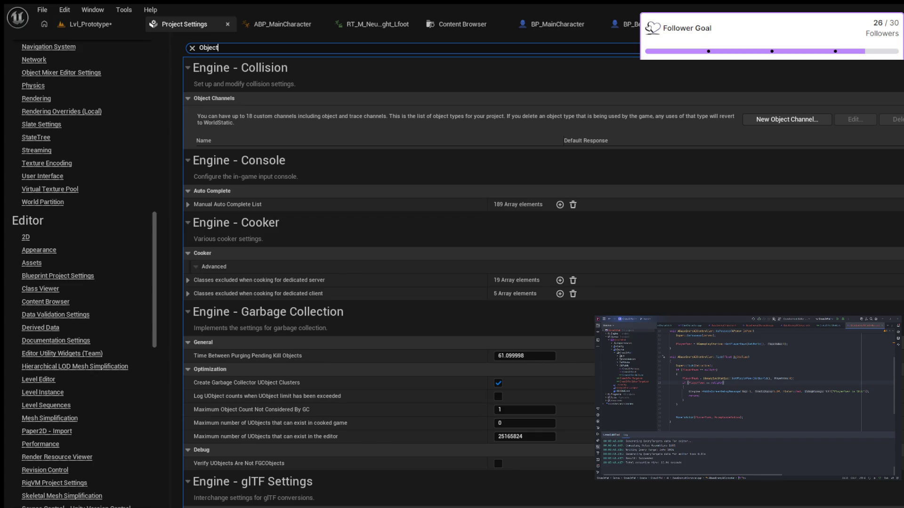
{"action": "type", "text": " chan"}
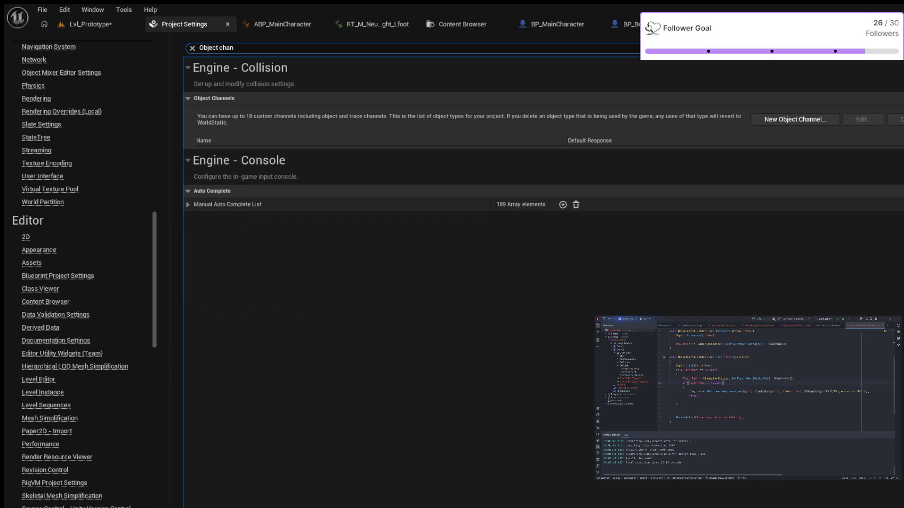
{"action": "type", "text": "nel"}
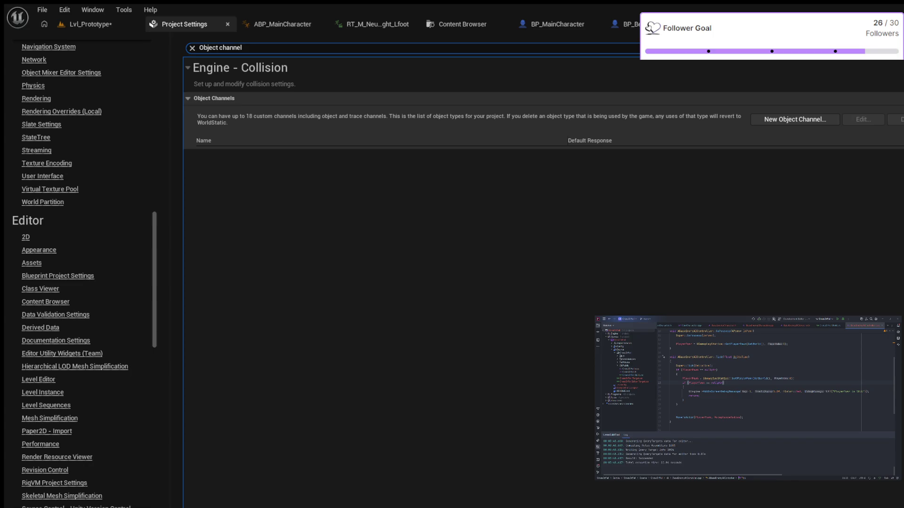
{"action": "left_click", "coordinate": [795, 119]}
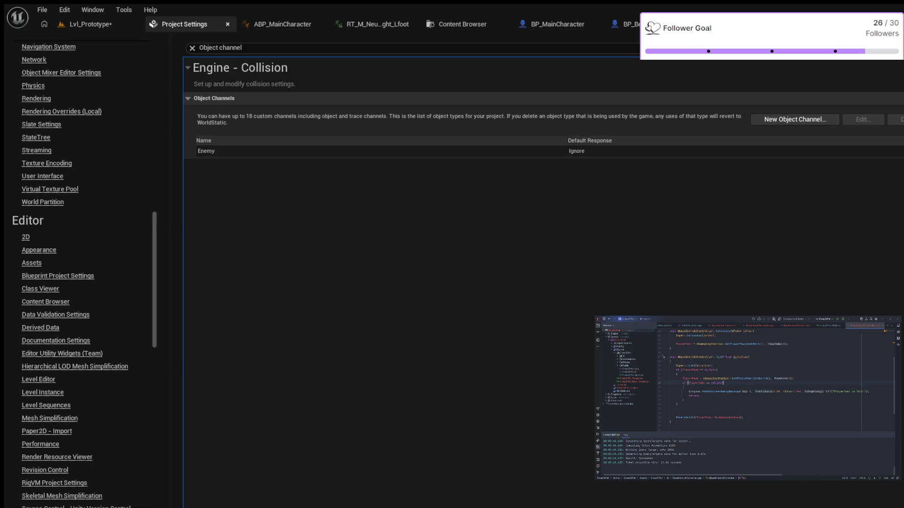
{"action": "left_click", "coordinate": [227, 24]}
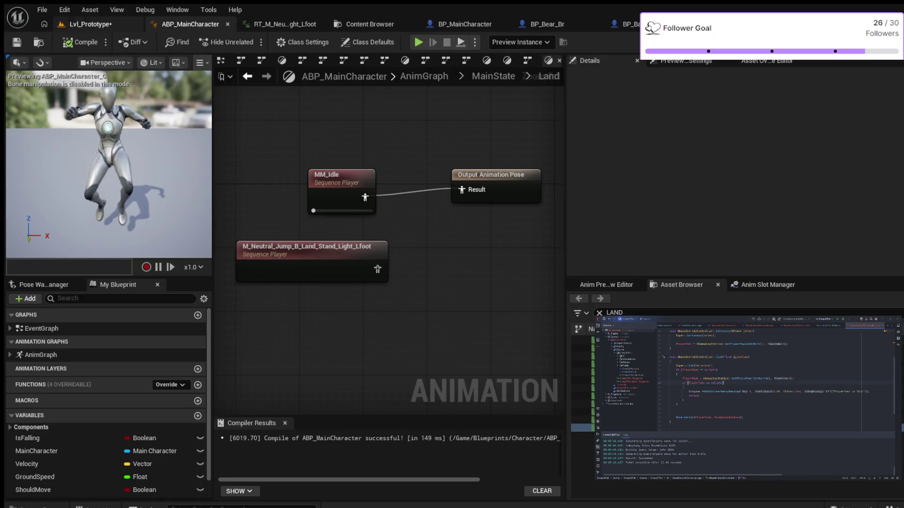
Go to Lvl_Prototype, then return to BP_EnemyBear and focus the Details search box.
{"action": "left_click", "coordinate": [89, 24]}
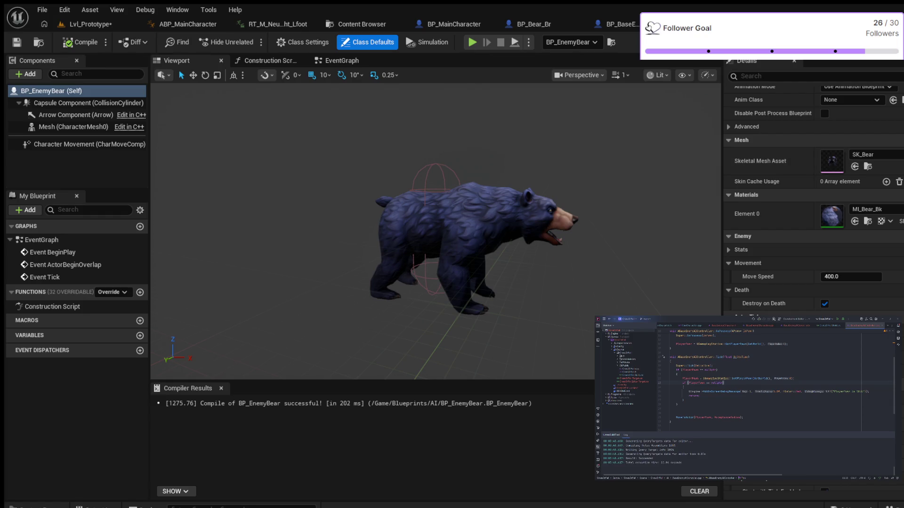
{"action": "left_click", "coordinate": [754, 76]}
Filter the bear's Details by 'collision' and set Collision Presets to Custom.
{"action": "type", "text": "collision"}
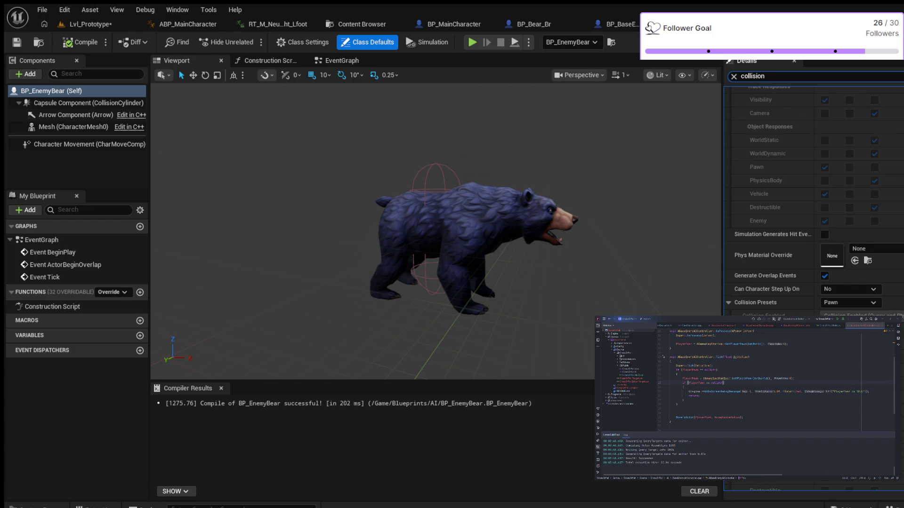
{"action": "scroll", "coordinate": [814, 189], "scroll_direction": "up", "scroll_amount": 2}
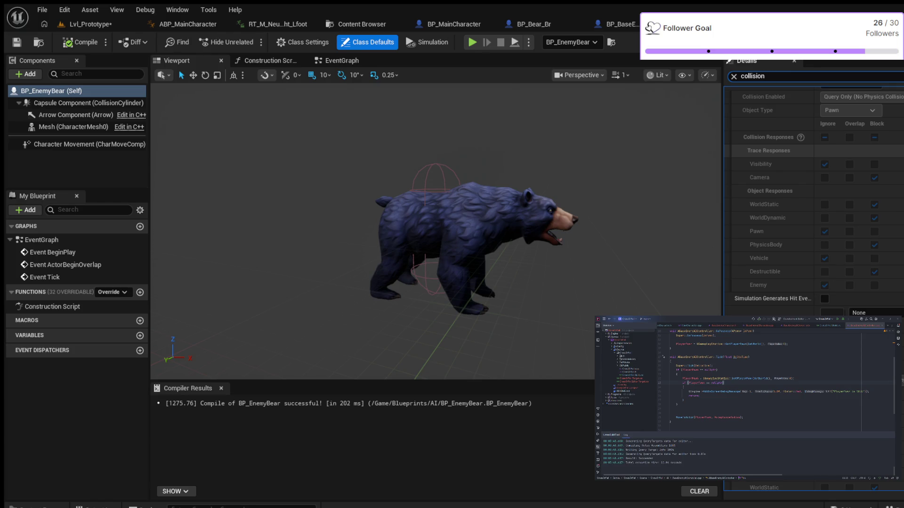
{"action": "scroll", "coordinate": [814, 198], "scroll_direction": "up", "scroll_amount": 1}
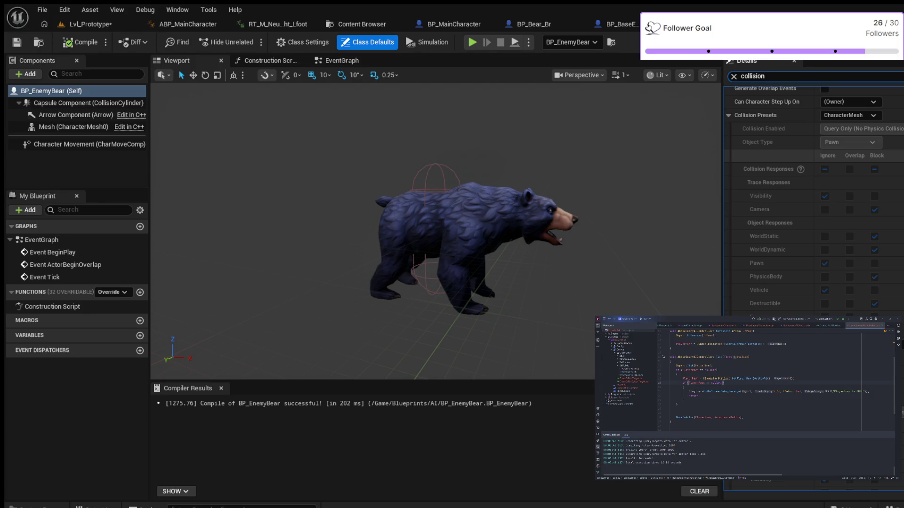
{"action": "scroll", "coordinate": [814, 198], "scroll_direction": "up", "scroll_amount": 1}
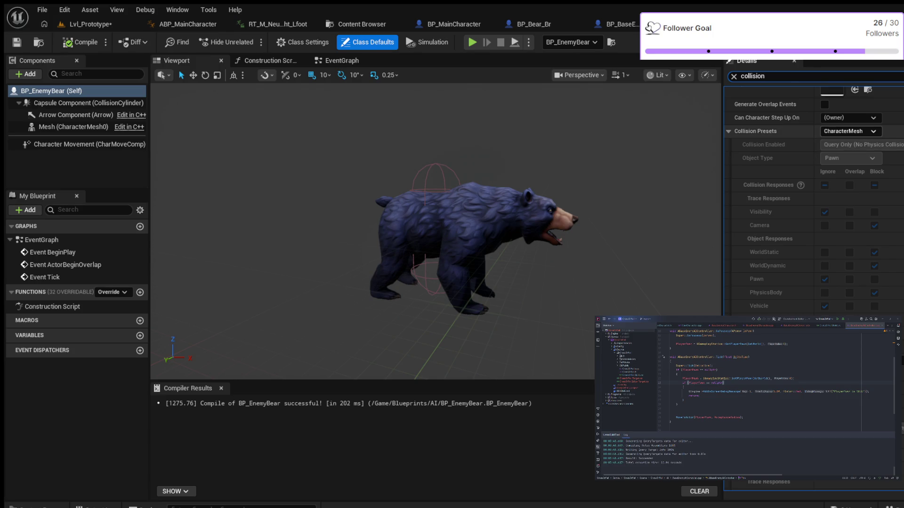
{"action": "left_click", "coordinate": [849, 131]}
{"action": "left_click", "coordinate": [843, 143]}
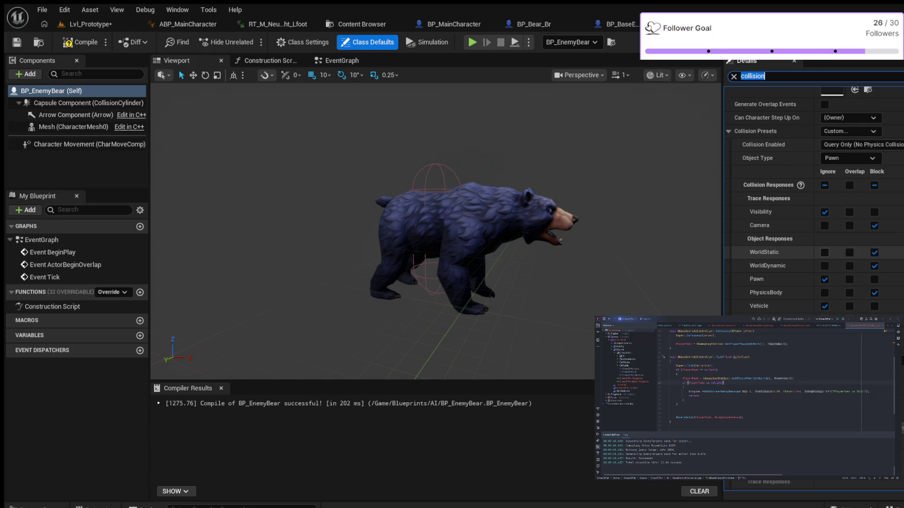
Set the bear's WorldStatic collision response to Ignore, then select the Capsule Component.
{"action": "left_click", "coordinate": [824, 253]}
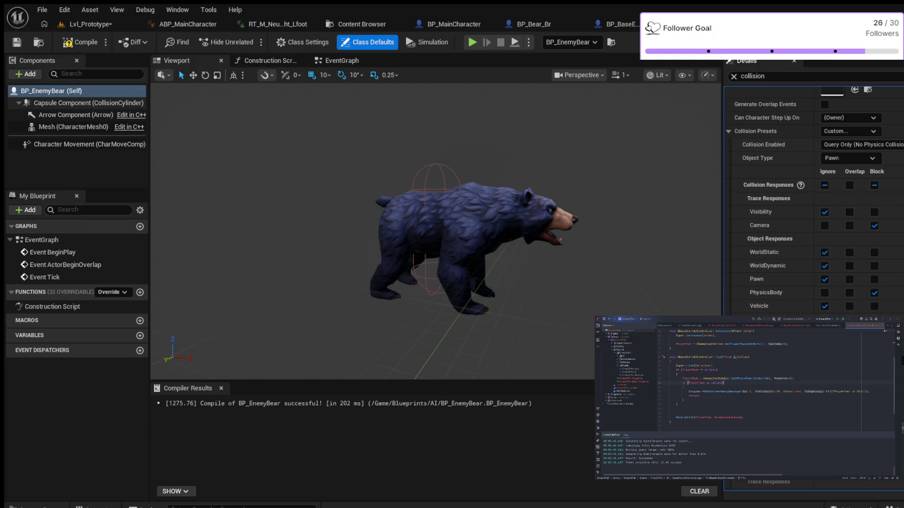
{"action": "left_click", "coordinate": [88, 103]}
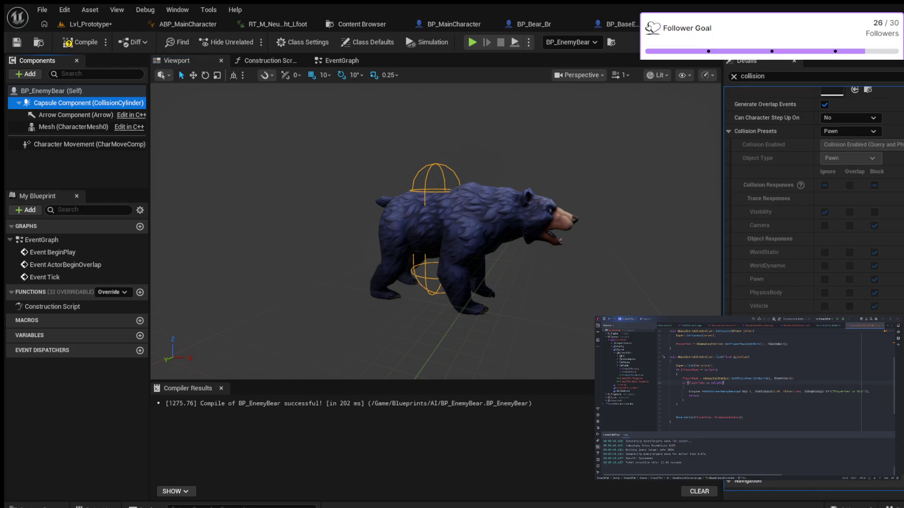
Compile BP_EnemyBear with its new collision settings and adjust the bear preview.
{"action": "scroll", "coordinate": [809, 198], "scroll_direction": "up", "scroll_amount": 2}
{"action": "left_click", "coordinate": [80, 42]}
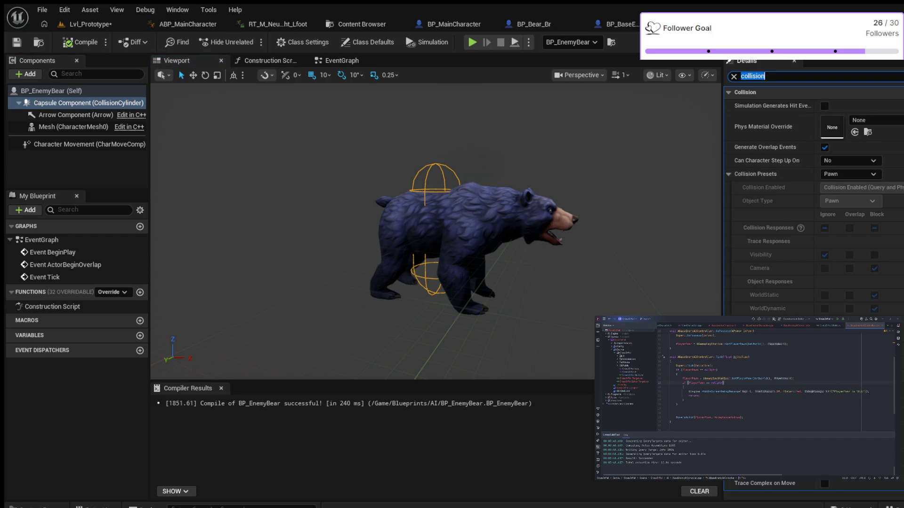
{"action": "scroll", "coordinate": [435, 230], "scroll_direction": "down", "scroll_amount": 3}
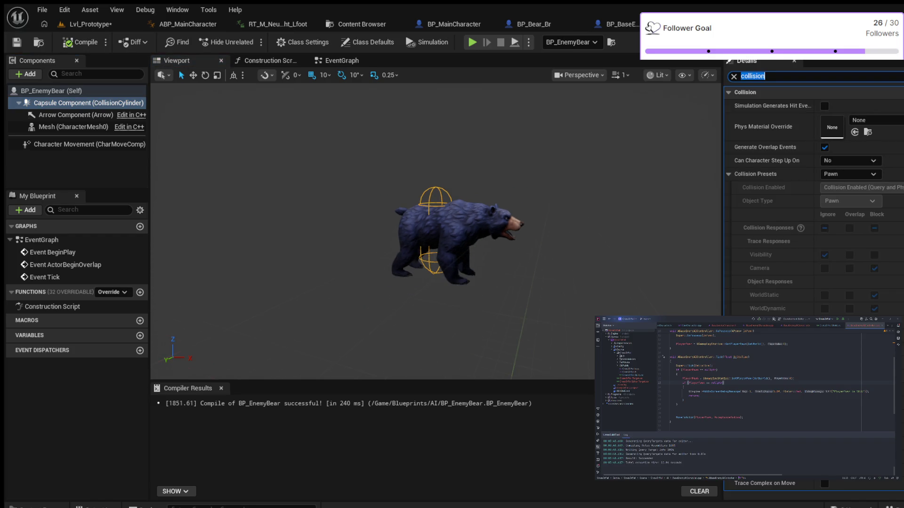
{"action": "left_click_drag", "start_coordinate": [436, 231], "coordinate": [421, 263]}
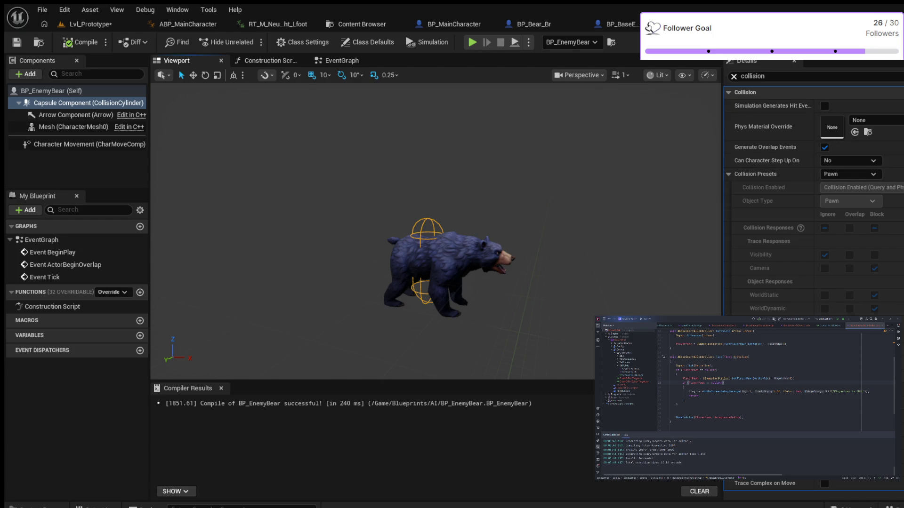
Clear the Details filter, cycle the Q/W/E/R transform tools, and return to Lvl_Prototype.
{"action": "left_click", "coordinate": [734, 76]}
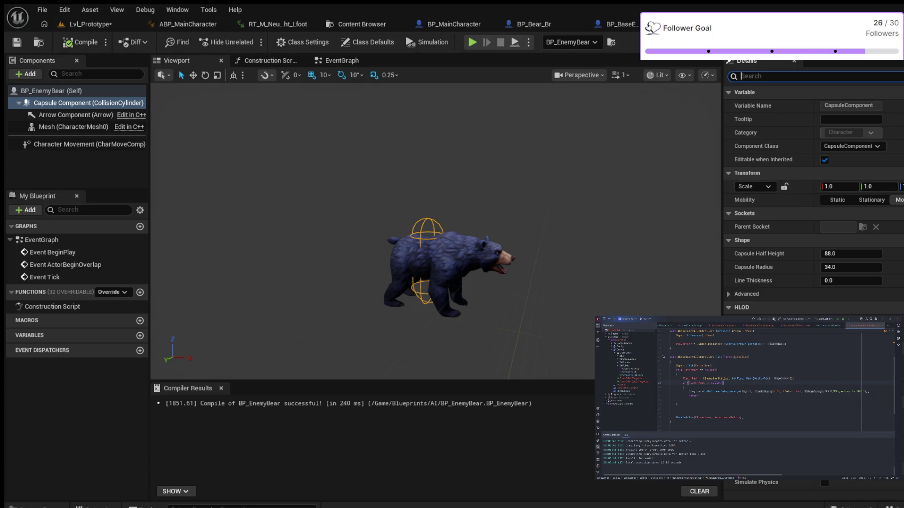
{"action": "left_click", "coordinate": [193, 75]}
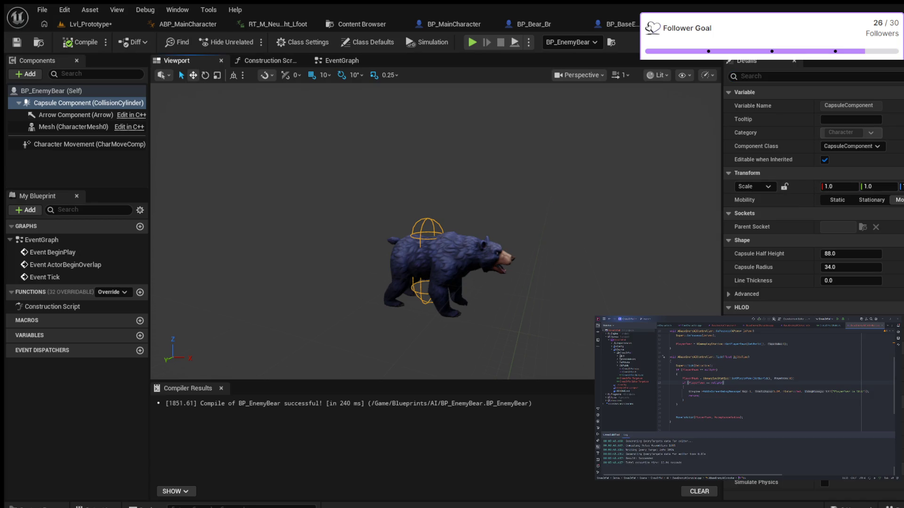
{"action": "key", "text": "q"}
{"action": "key", "text": "w"}
{"action": "key", "text": "e"}
{"action": "key", "text": "r"}
{"action": "key", "text": "e"}
{"action": "left_click", "coordinate": [89, 24]}
Play-test Lvl_Prototype, walking the character to the bear and pig, then stop and reopen BP_EnemyBear.
{"action": "left_click", "coordinate": [251, 41]}
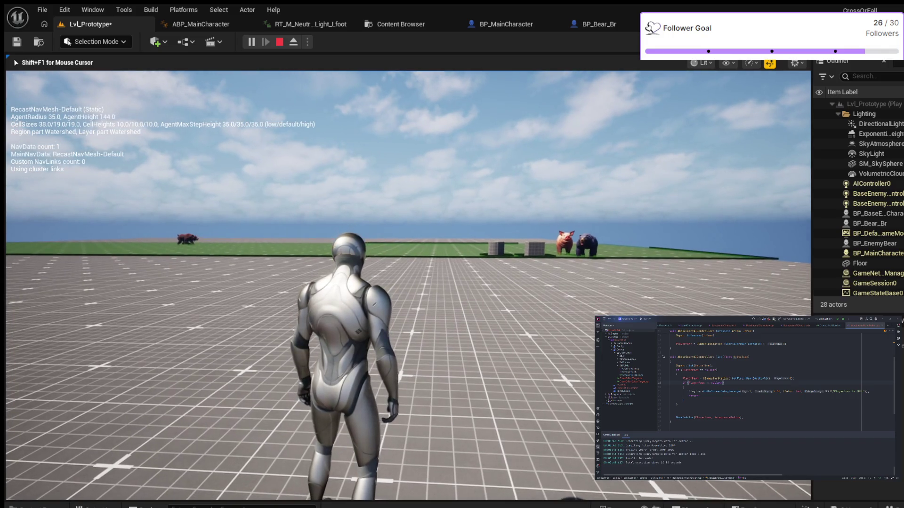
{"action": "key", "text": "w"}
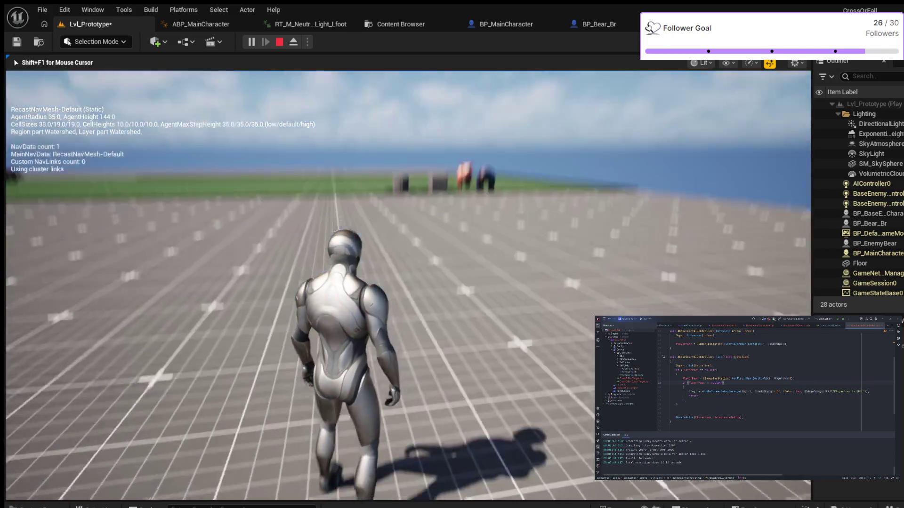
{"action": "key", "text": "w"}
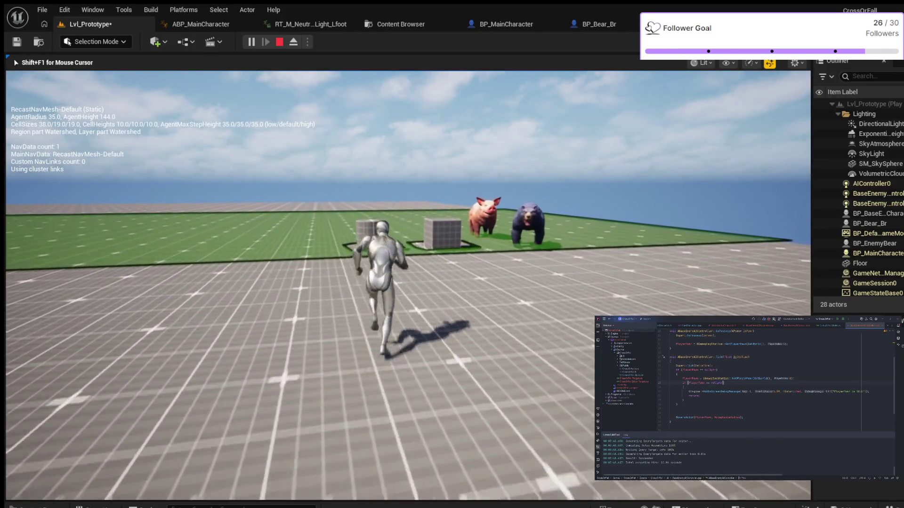
{"action": "key", "text": "d"}
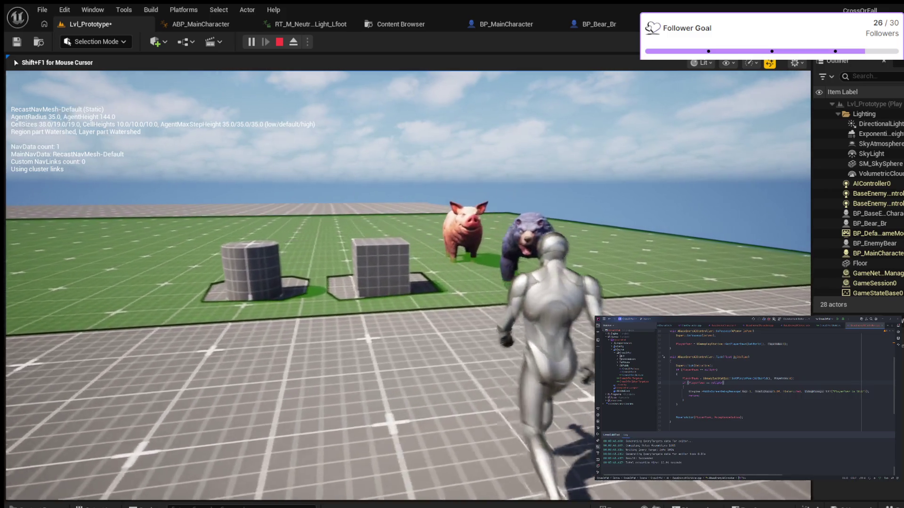
{"action": "key", "text": "w"}
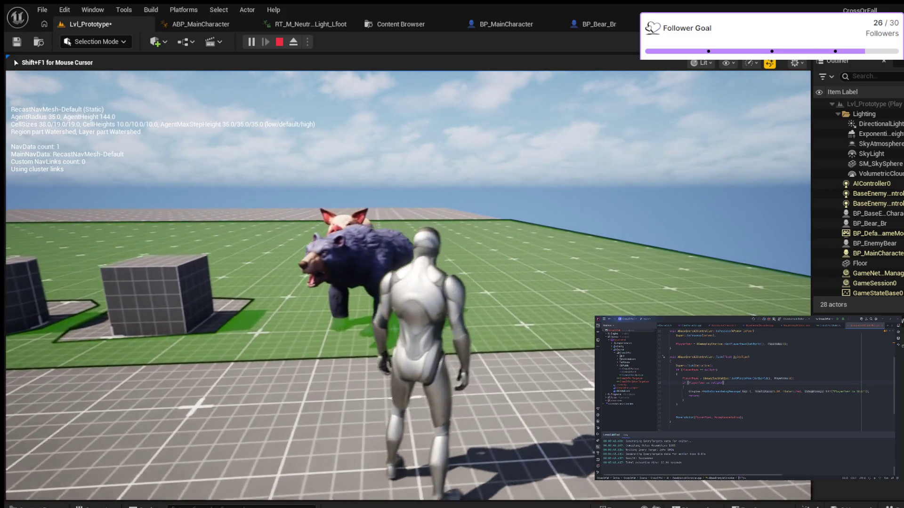
{"action": "key", "text": "Escape"}
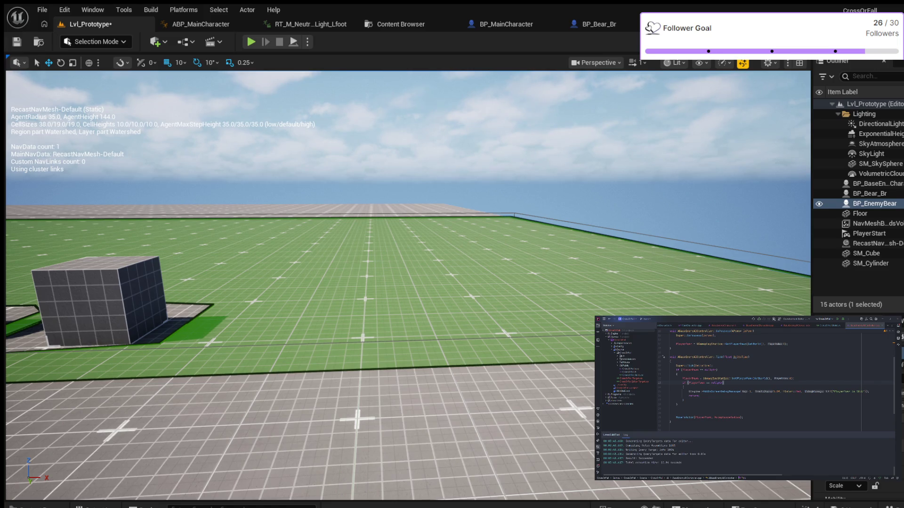
{"action": "key", "text": "ctrl+e"}
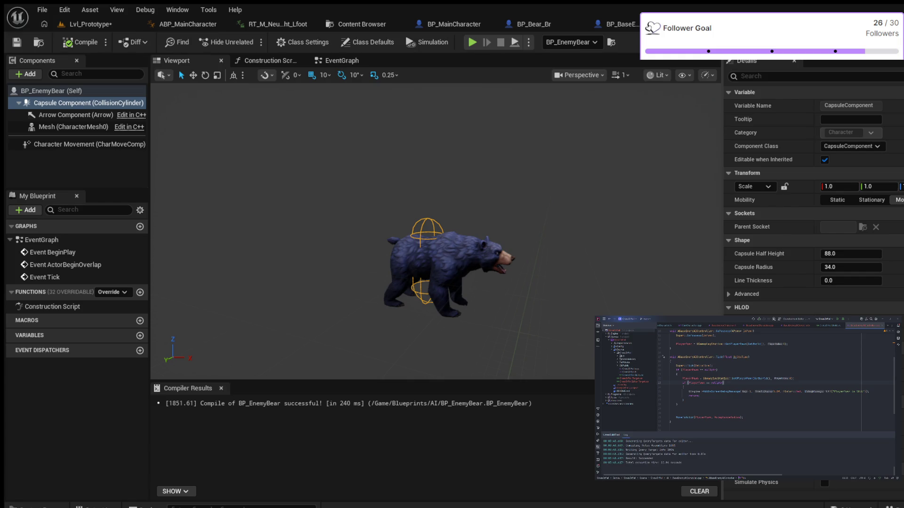
Try and undo a larger capsule X scale, then set Capsule Radius to 80 (via 60).
{"action": "left_click_drag", "start_coordinate": [841, 187], "coordinate": [881, 187]}
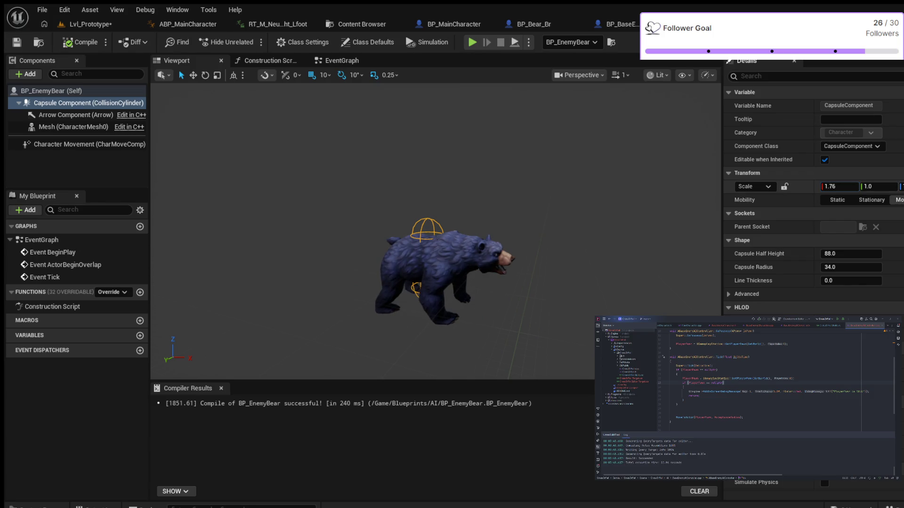
{"action": "key", "text": "ctrl+z"}
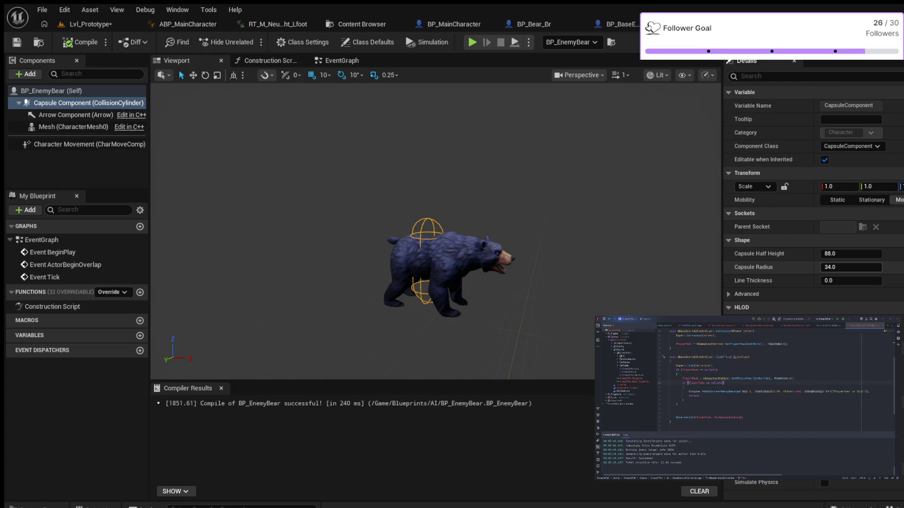
{"action": "left_click", "coordinate": [843, 267]}
{"action": "type", "text": "60"}
{"action": "key", "text": "Return"}
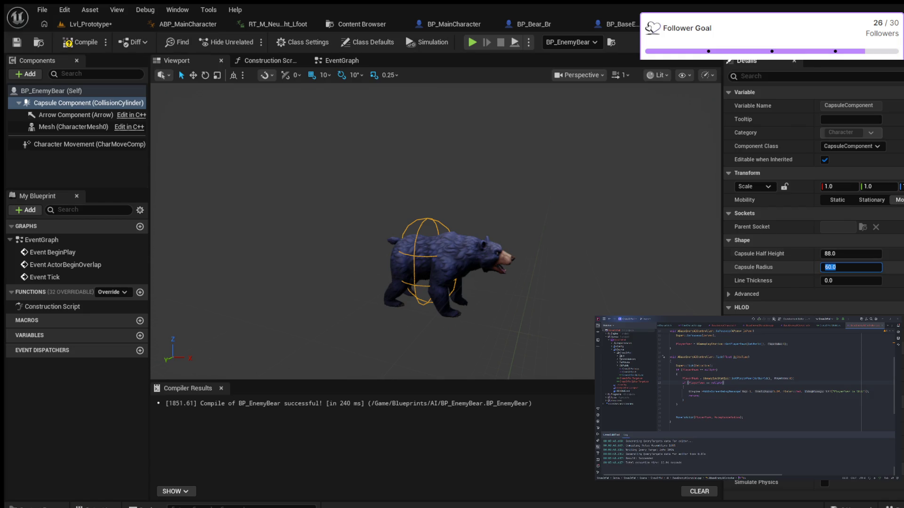
{"action": "type", "text": "80"}
{"action": "key", "text": "Return"}
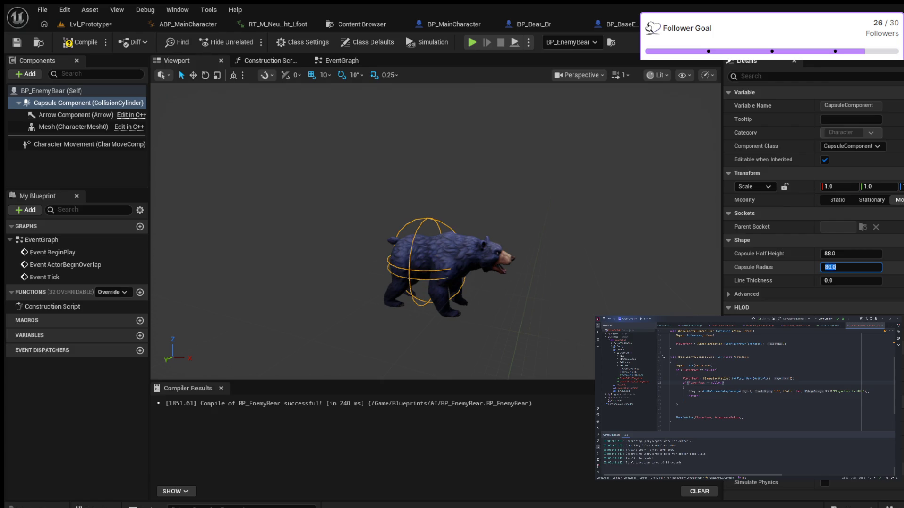
Recompile BP_EnemyBear and return to Lvl_Prototype, framing the selected actor.
{"action": "left_click", "coordinate": [81, 42]}
{"action": "left_click", "coordinate": [763, 76]}
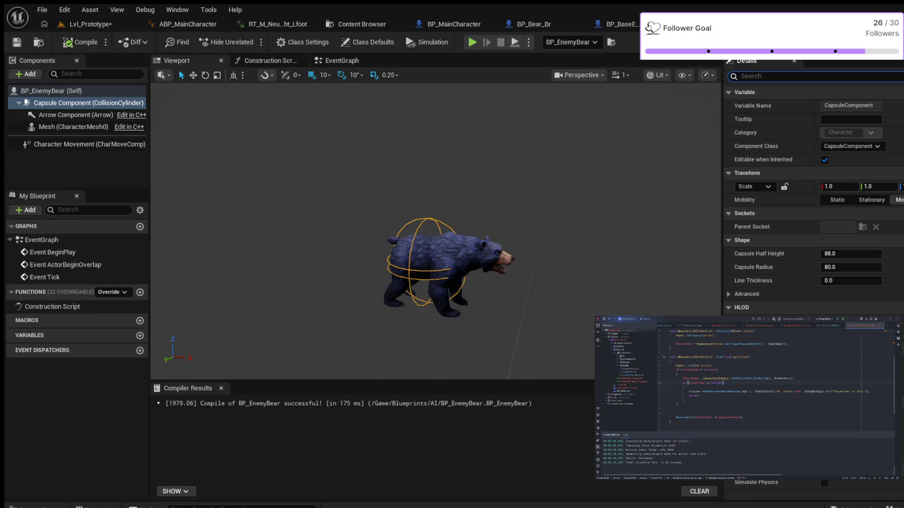
{"action": "left_click", "coordinate": [87, 24]}
{"action": "key", "text": "f"}
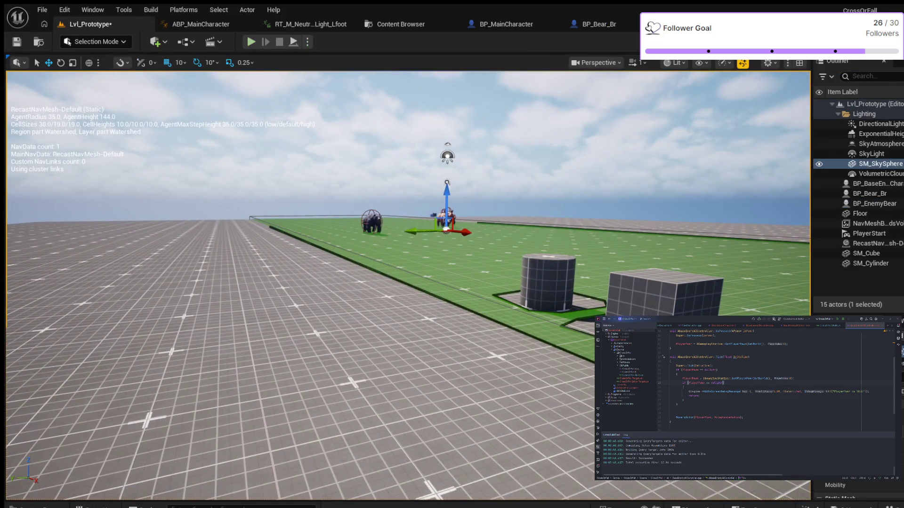
{"action": "key", "text": "alt+p"}
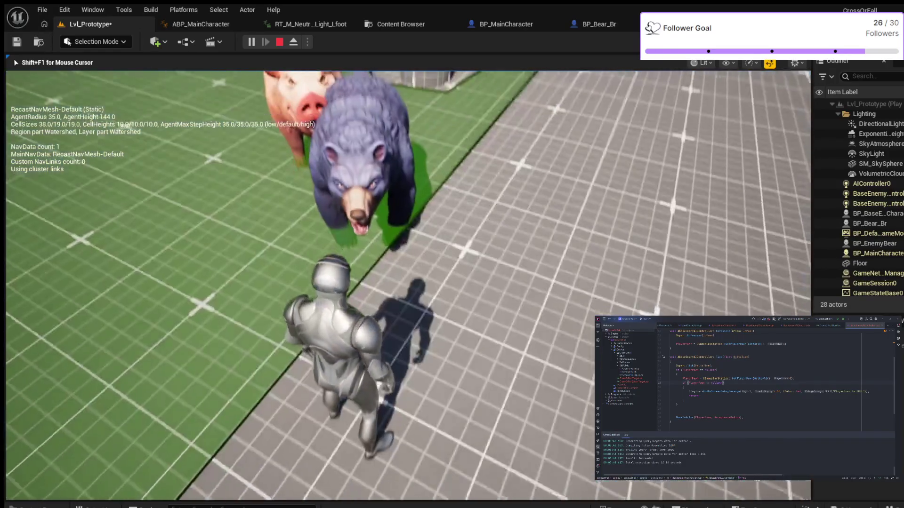
{"action": "key", "text": "w"}
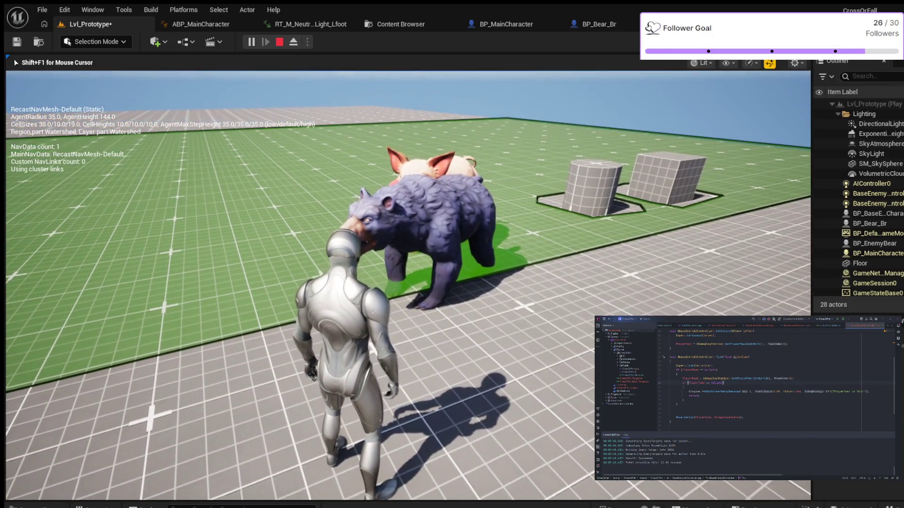
{"action": "key", "text": "Escape"}
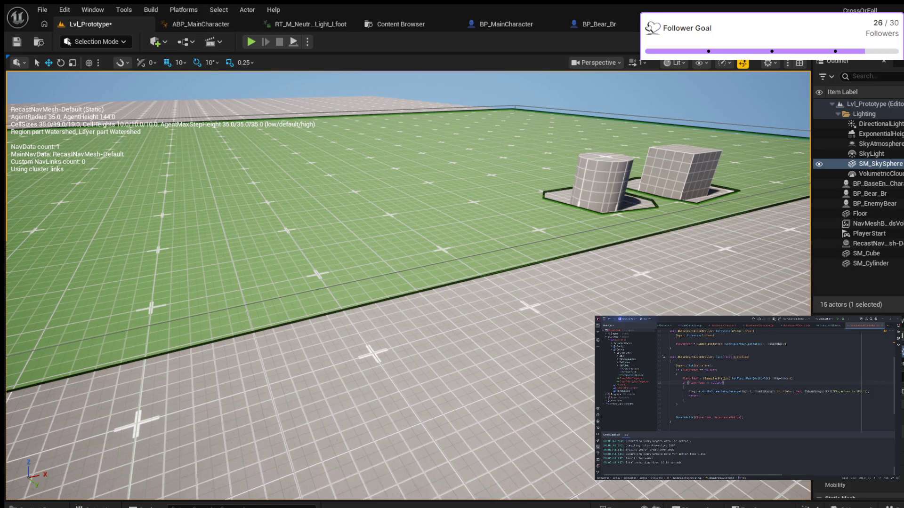
{"action": "scroll", "coordinate": [408, 285], "scroll_direction": "down", "scroll_amount": 2}
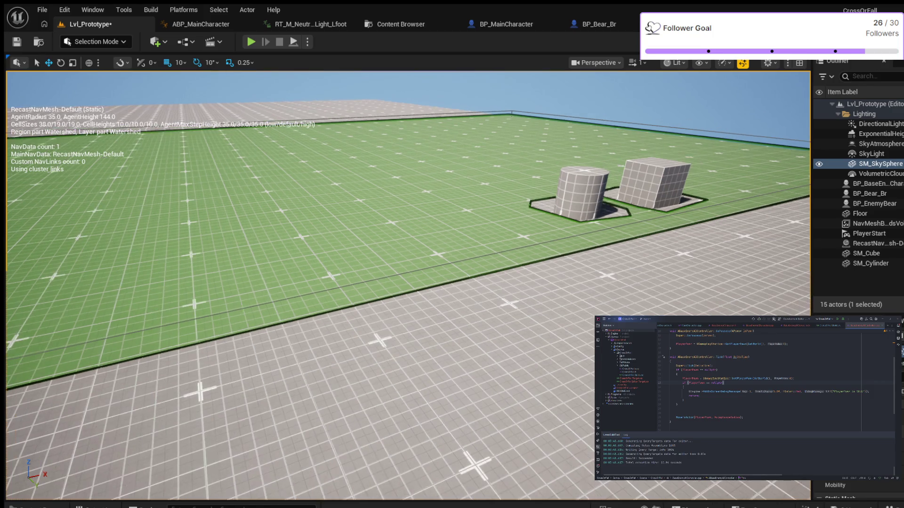
{"action": "scroll", "coordinate": [409, 286], "scroll_direction": "down", "scroll_amount": 4}
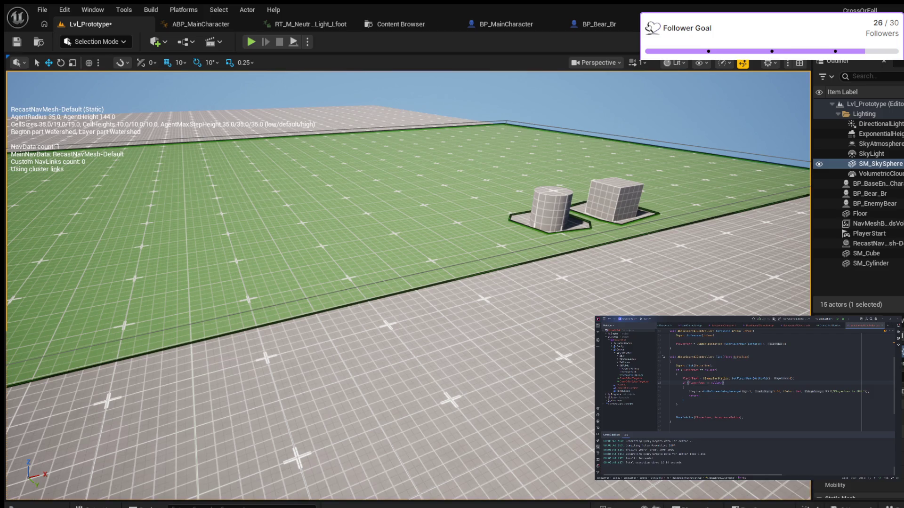
{"action": "key", "text": "ctrl+space"}
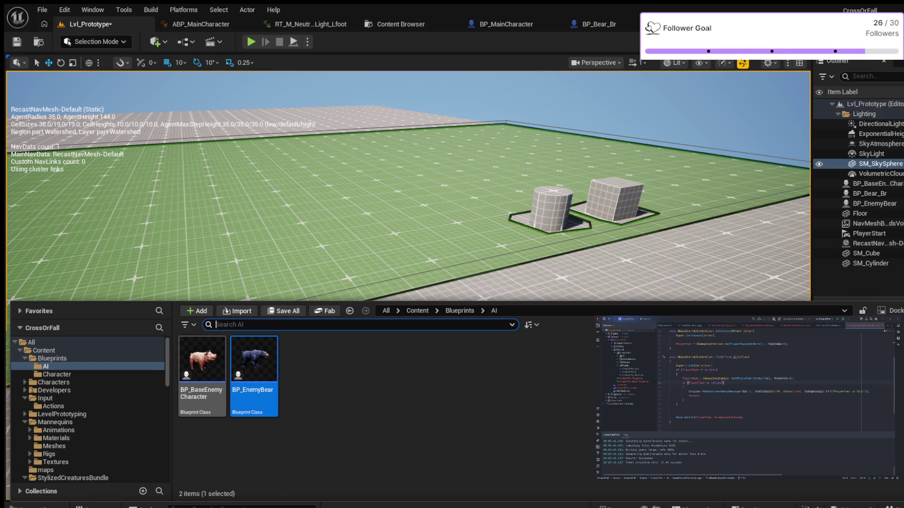
{"action": "left_click", "coordinate": [202, 367]}
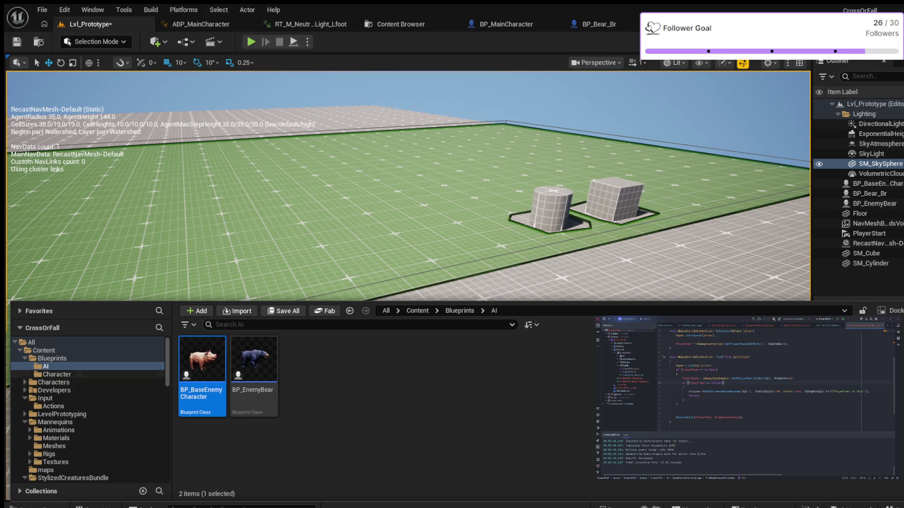
{"action": "scroll", "coordinate": [85, 430], "scroll_direction": "down", "scroll_amount": 2}
{"action": "scroll", "coordinate": [85, 430], "scroll_direction": "down", "scroll_amount": 3}
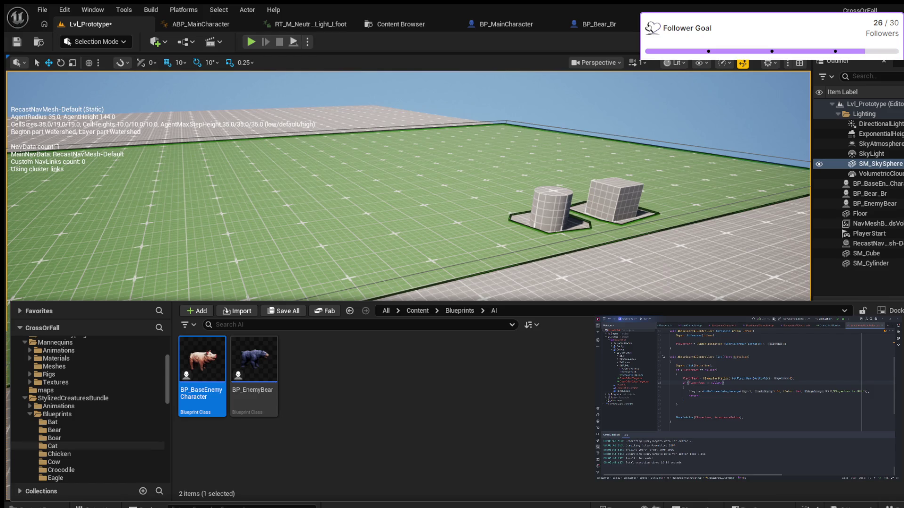
{"action": "scroll", "coordinate": [85, 448], "scroll_direction": "down", "scroll_amount": 2}
{"action": "scroll", "coordinate": [85, 446], "scroll_direction": "down", "scroll_amount": 1}
{"action": "scroll", "coordinate": [84, 446], "scroll_direction": "down", "scroll_amount": 2}
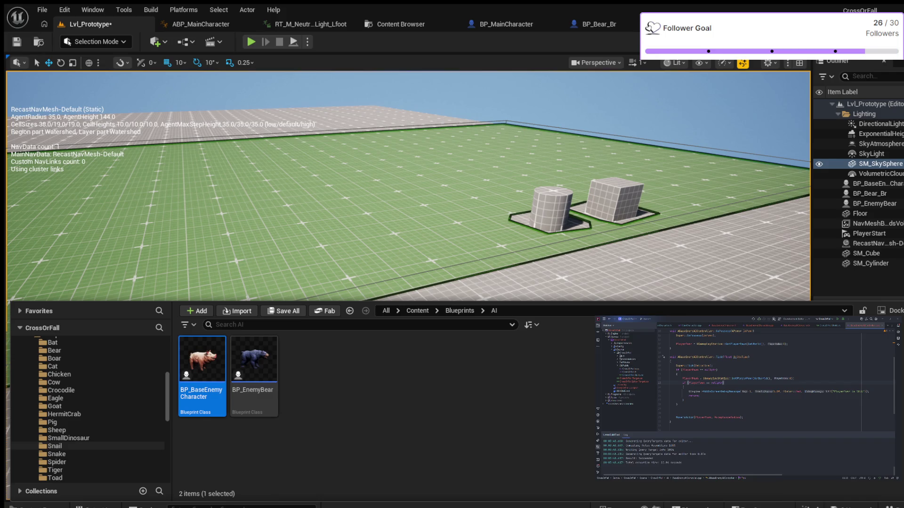
{"action": "scroll", "coordinate": [85, 445], "scroll_direction": "down", "scroll_amount": 1}
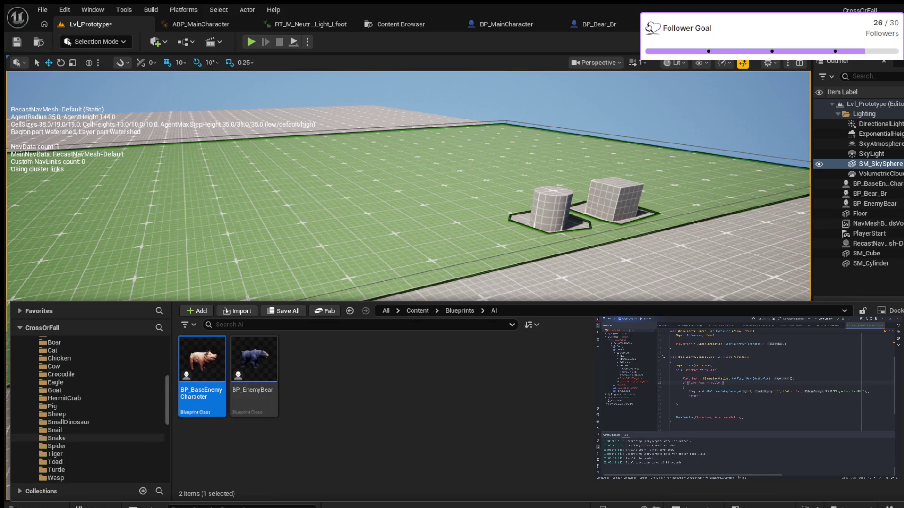
{"action": "scroll", "coordinate": [94, 423], "scroll_direction": "down", "scroll_amount": 5}
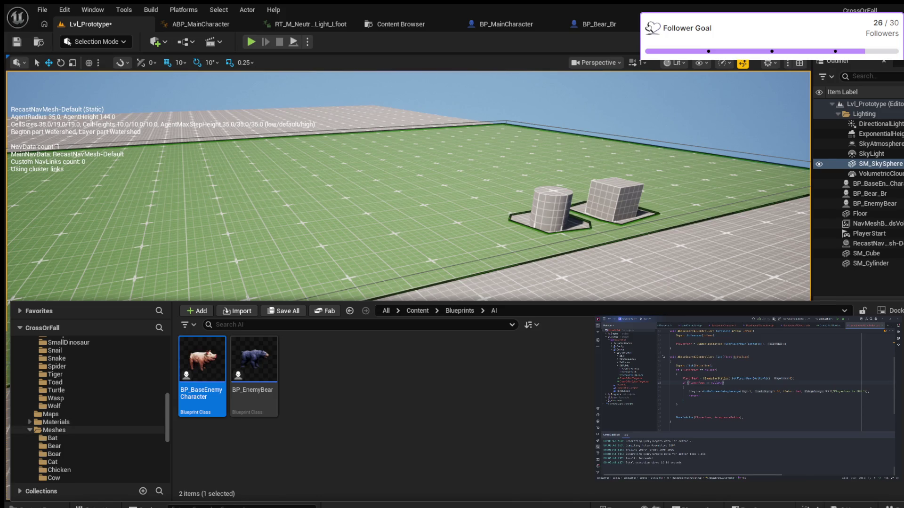
{"action": "left_click", "coordinate": [29, 431]}
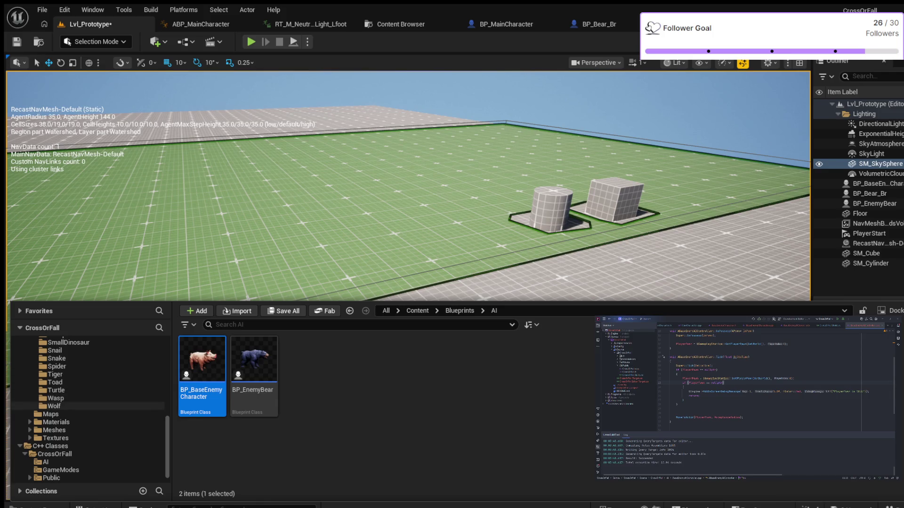
{"action": "scroll", "coordinate": [89, 404], "scroll_direction": "up", "scroll_amount": 2}
{"action": "scroll", "coordinate": [89, 407], "scroll_direction": "up", "scroll_amount": 2}
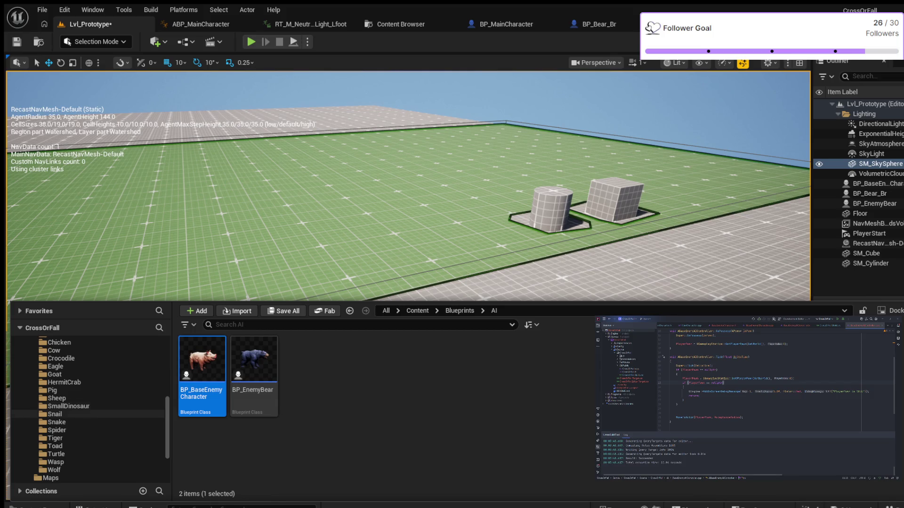
{"action": "scroll", "coordinate": [90, 406], "scroll_direction": "up", "scroll_amount": 2}
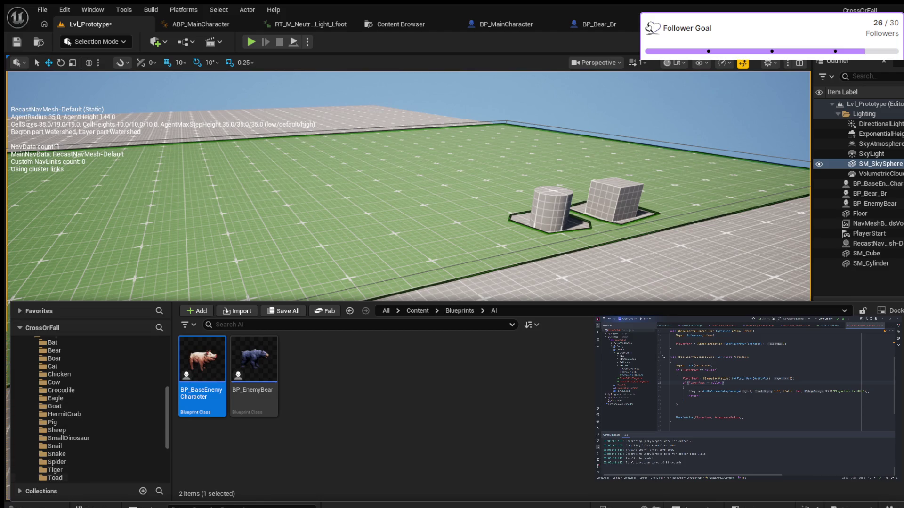
{"action": "scroll", "coordinate": [89, 410], "scroll_direction": "down", "scroll_amount": 6}
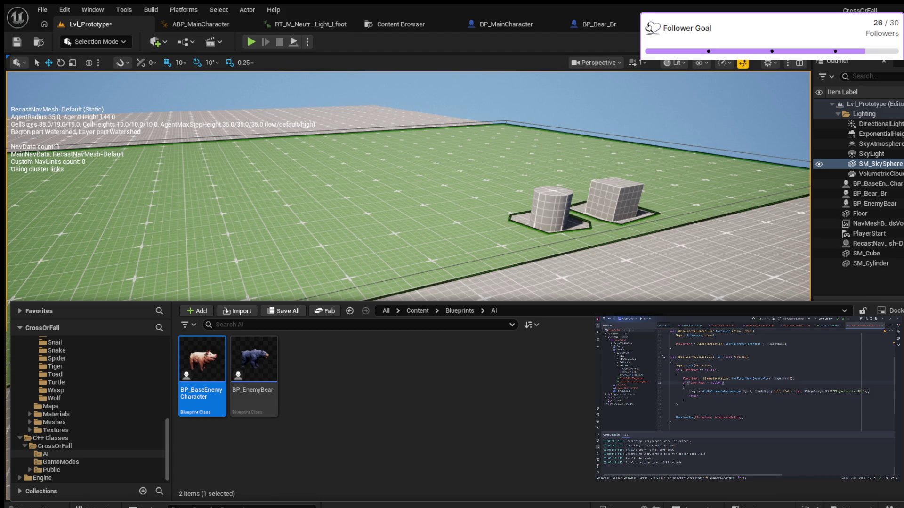
{"action": "scroll", "coordinate": [94, 423], "scroll_direction": "up", "scroll_amount": 1}
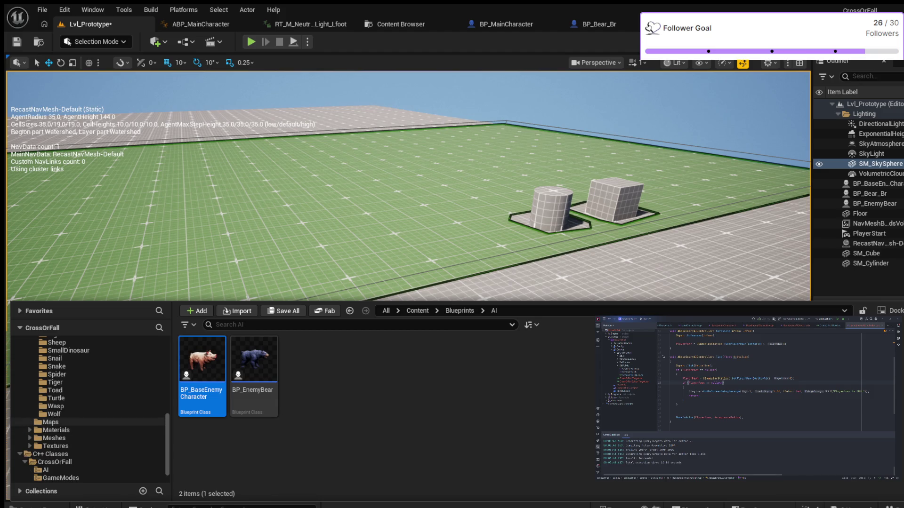
{"action": "scroll", "coordinate": [94, 426], "scroll_direction": "up", "scroll_amount": 2}
{"action": "scroll", "coordinate": [94, 410], "scroll_direction": "up", "scroll_amount": 4}
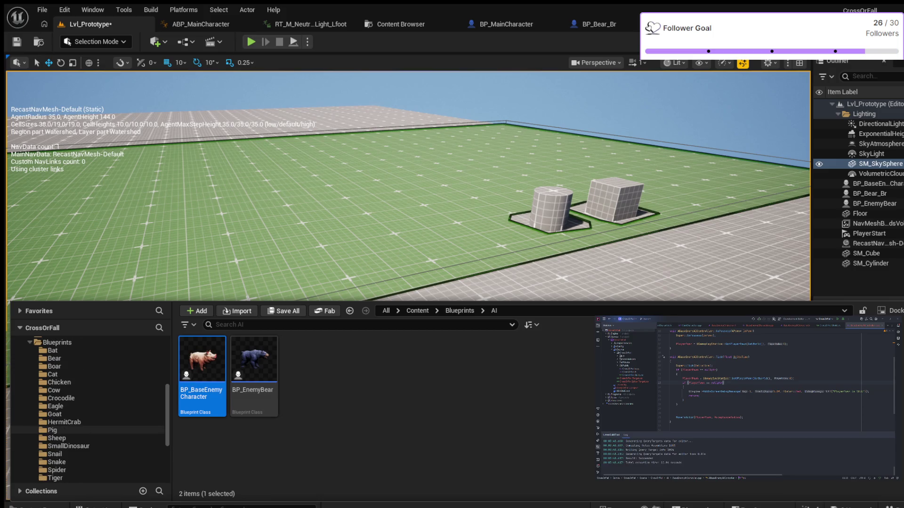
{"action": "scroll", "coordinate": [94, 424], "scroll_direction": "down", "scroll_amount": 7}
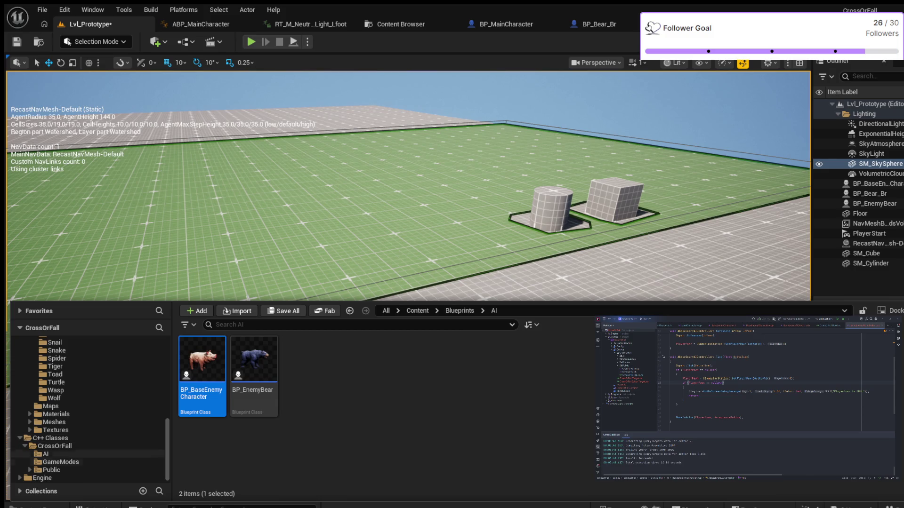
Select the BaseEnemyCharacter C++ class in CrossOrFall/AI and close the Content Drawer.
{"action": "left_click", "coordinate": [255, 363]}
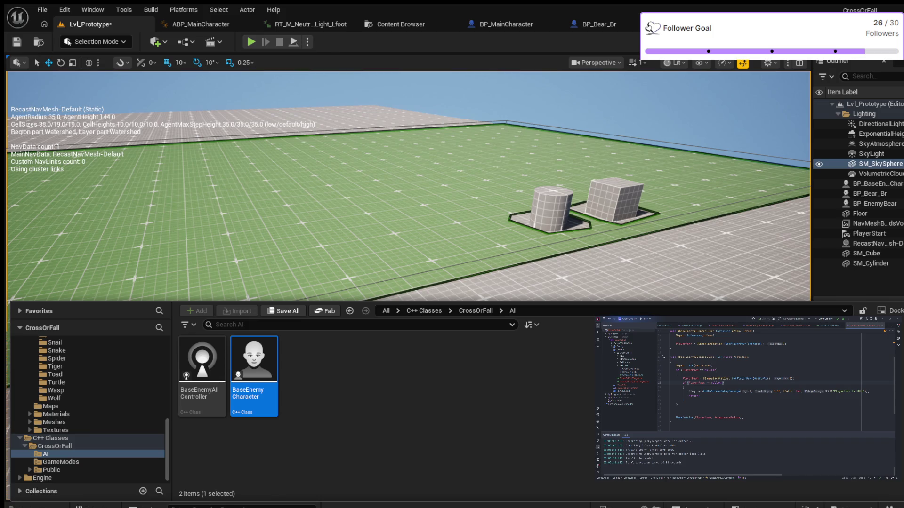
{"action": "key", "text": "ctrl+space"}
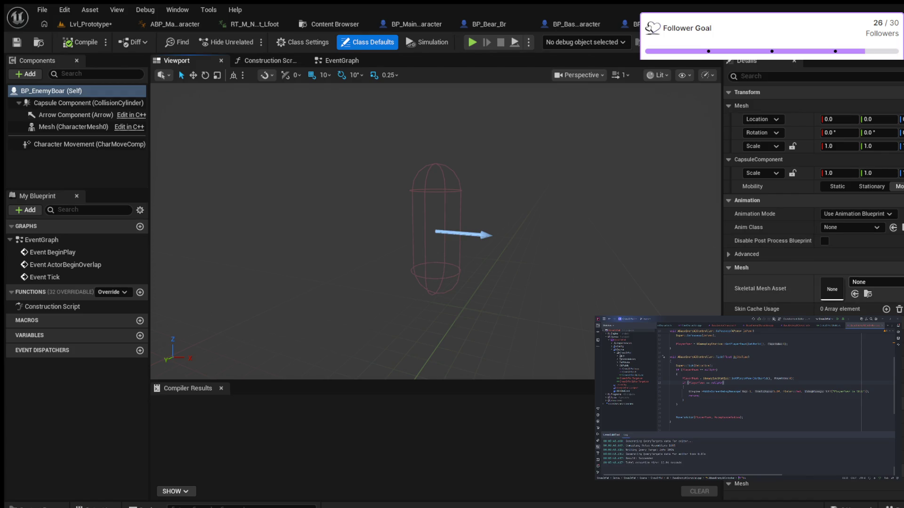
Assign SK_Boar as the skeletal mesh, then try and undo capsule Y and X (1.3125) scales.
{"action": "left_click", "coordinate": [854, 294]}
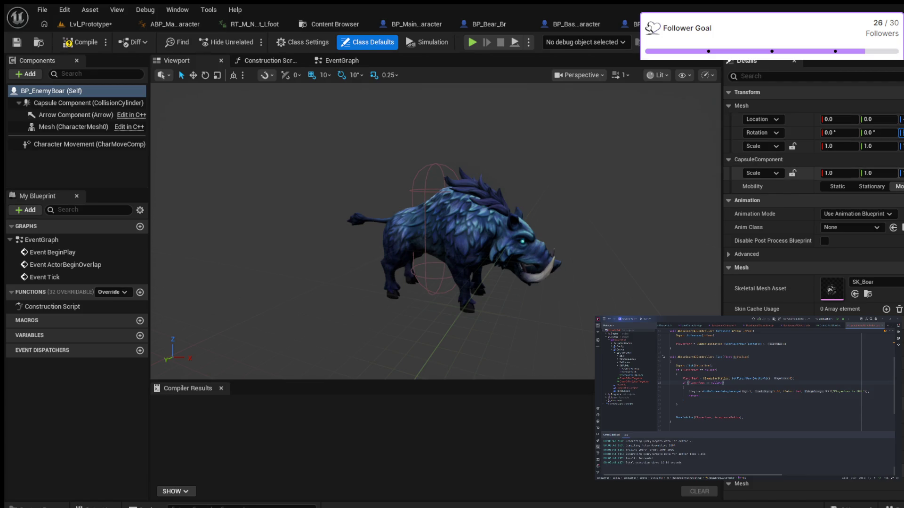
{"action": "left_click_drag", "start_coordinate": [876, 173], "coordinate": [887, 173]}
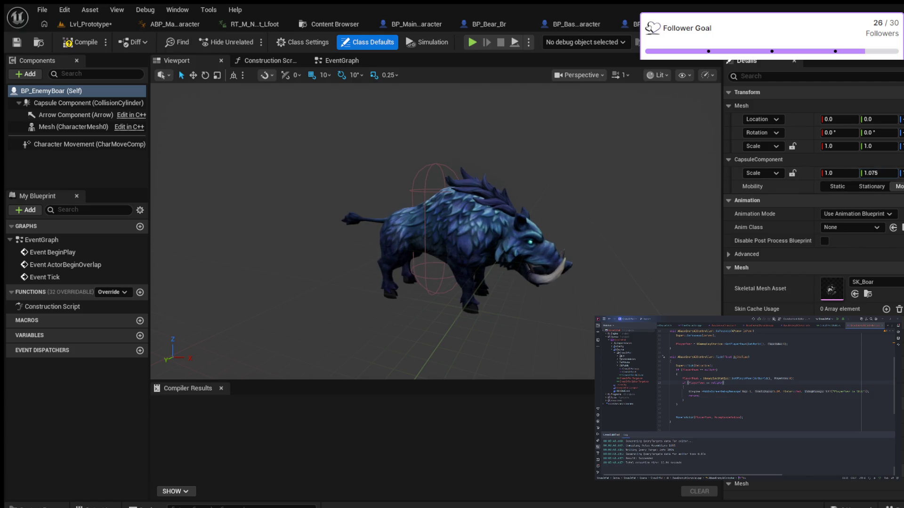
{"action": "key", "text": "ctrl+z"}
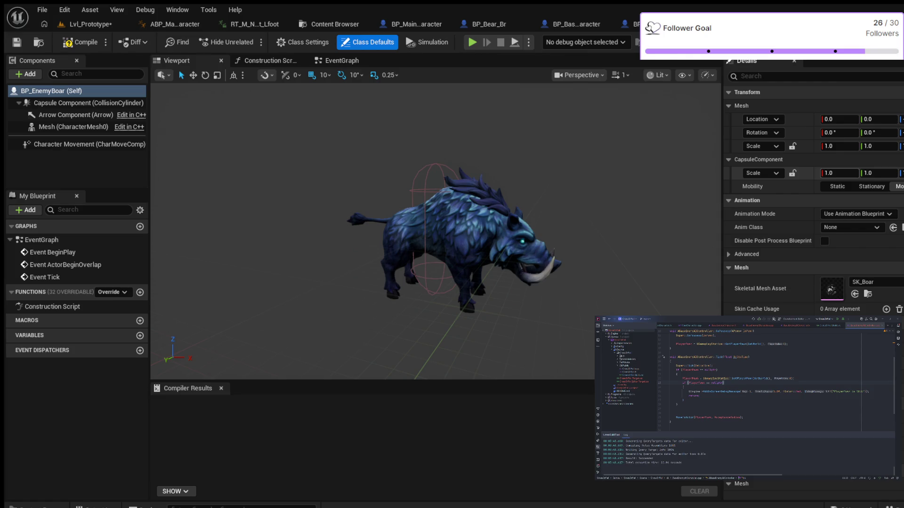
{"action": "left_click_drag", "start_coordinate": [841, 173], "coordinate": [847, 172]}
{"action": "type", "text": "1.3125"}
{"action": "key", "text": "Return"}
{"action": "key", "text": "ctrl+z"}
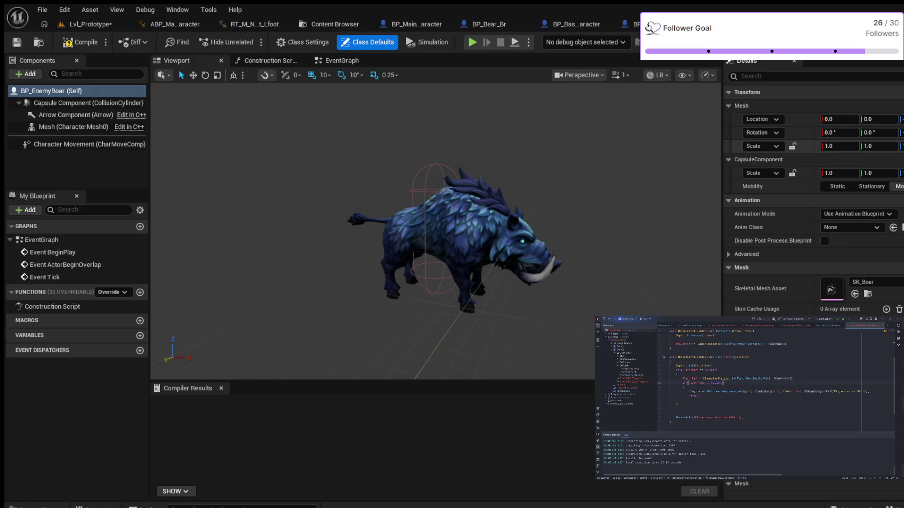
Try and undo an X stretch of the boar mesh, then filter Details for 'paw'.
{"action": "left_click_drag", "start_coordinate": [840, 146], "coordinate": [865, 146]}
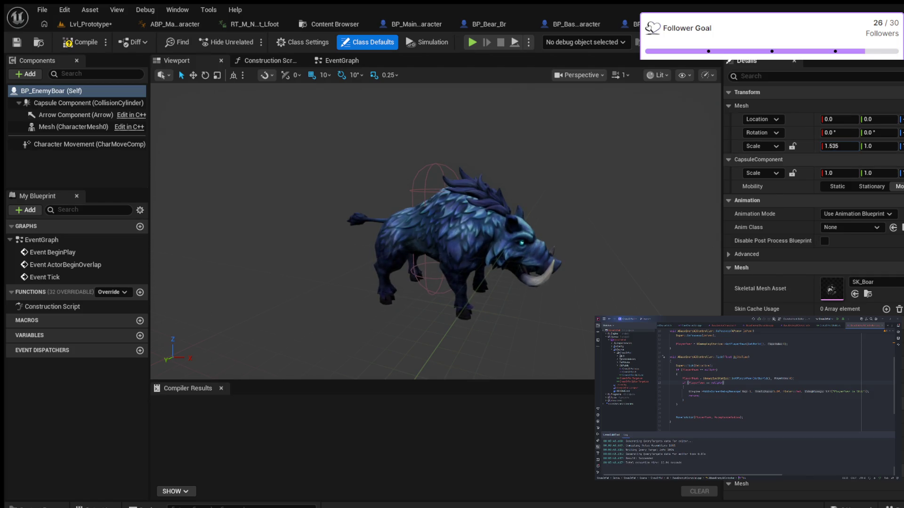
{"action": "key", "text": "ctrl+z"}
{"action": "left_click", "coordinate": [754, 76]}
{"action": "type", "text": "paw"}
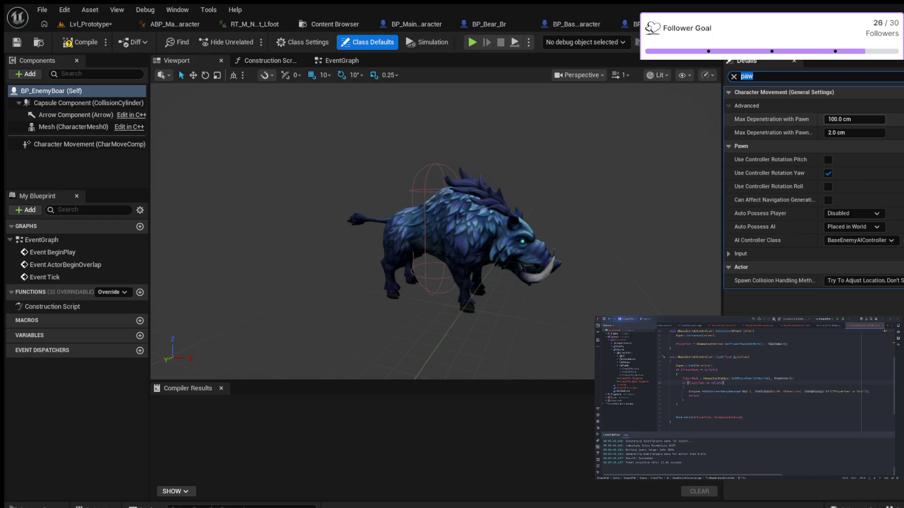
{"action": "left_click", "coordinate": [734, 77]}
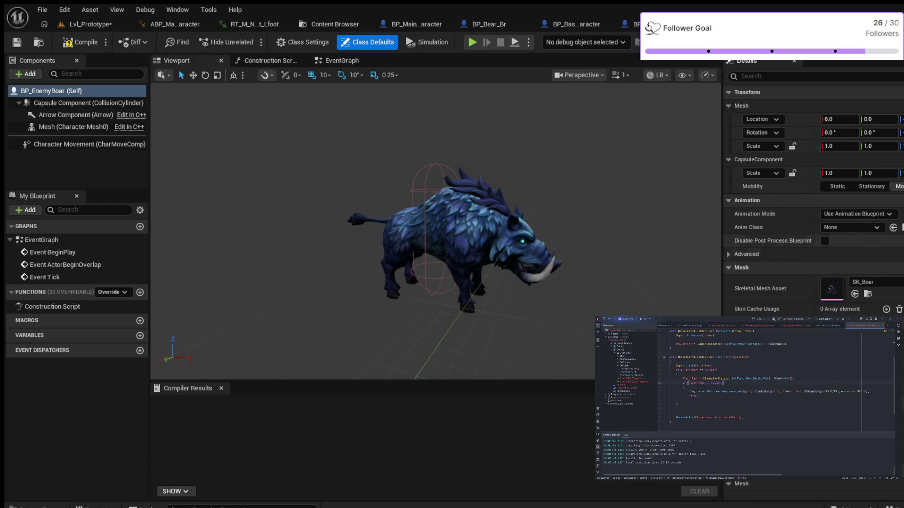
Set the boar mesh's Collision Presets to Custom, ignoring WorldStatic and WorldDynamic.
{"action": "left_click", "coordinate": [754, 76]}
{"action": "type", "text": "col"}
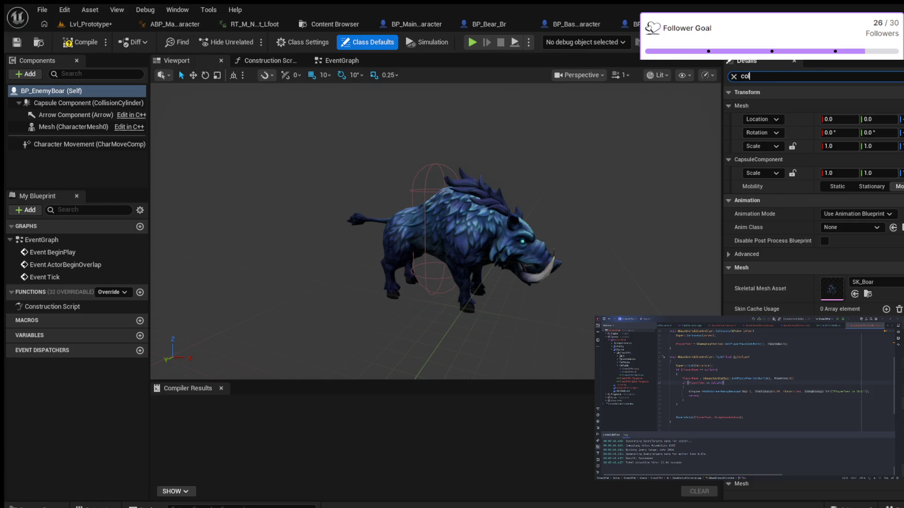
{"action": "type", "text": "lison="}
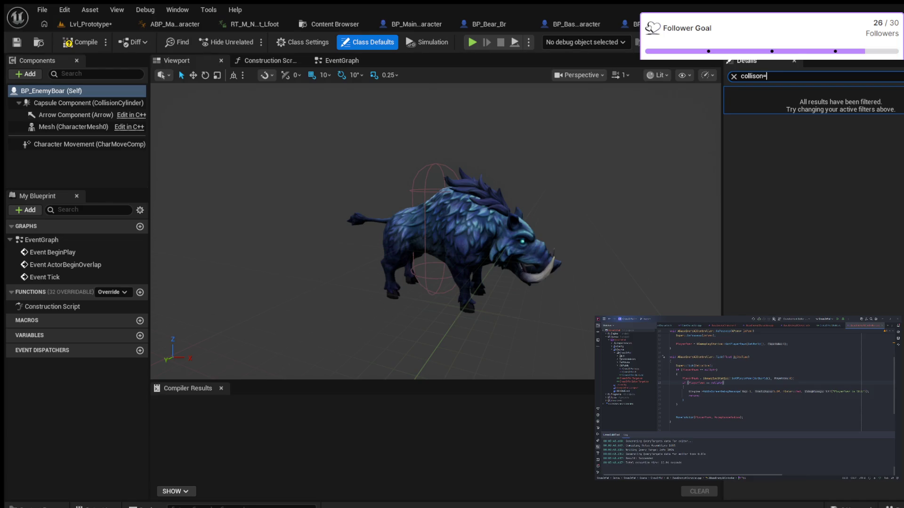
{"action": "key", "text": "BackSpace"}
{"action": "key", "text": "BackSpace"}
{"action": "key", "text": "BackSpace"}
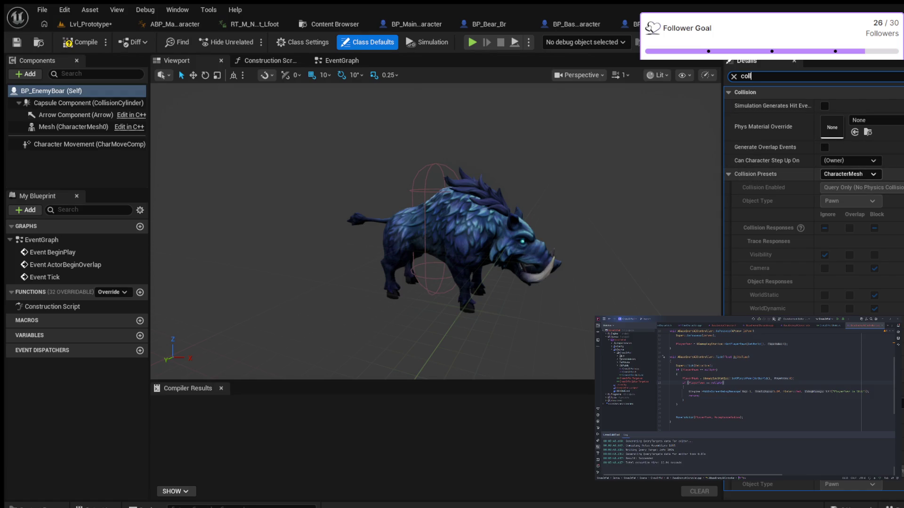
{"action": "left_click", "coordinate": [850, 174]}
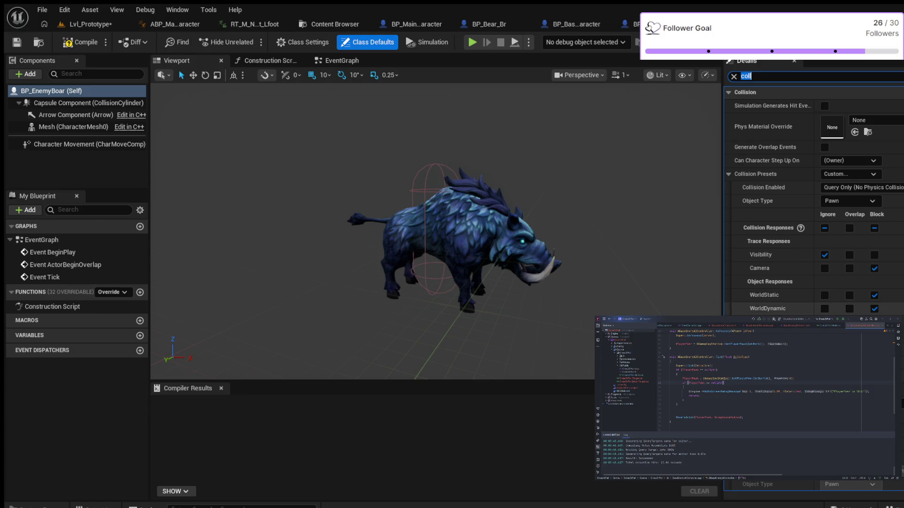
{"action": "left_click", "coordinate": [825, 309]}
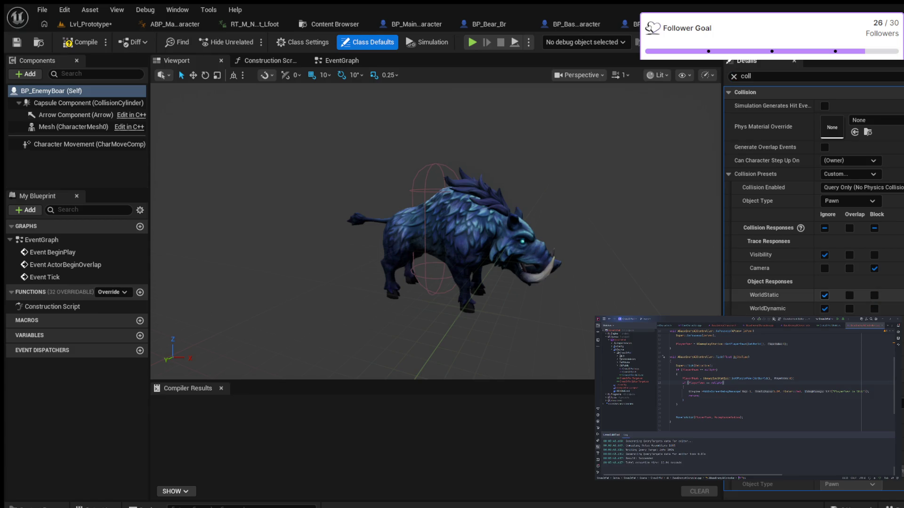
Compile BP_EnemyBoar and return to the Lvl_Prototype level.
{"action": "left_click", "coordinate": [81, 42]}
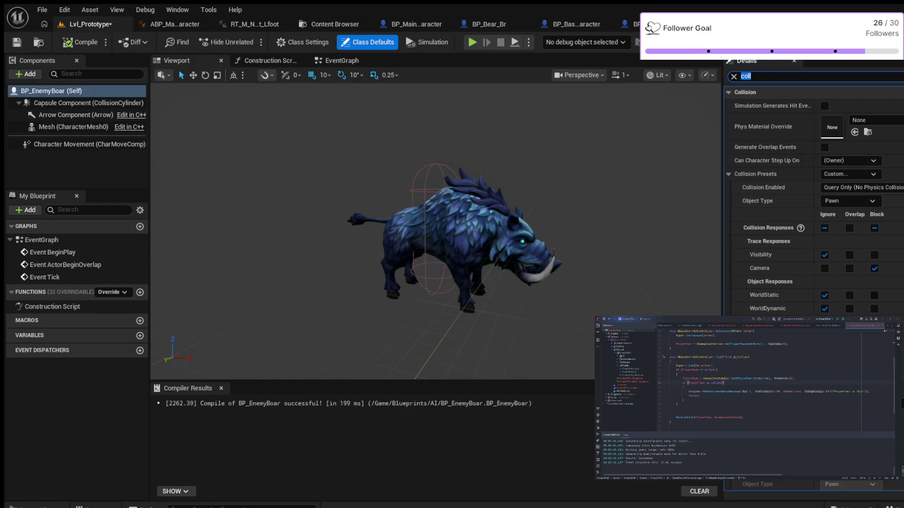
{"action": "left_click", "coordinate": [89, 24]}
{"action": "key", "text": "ctrl+space"}
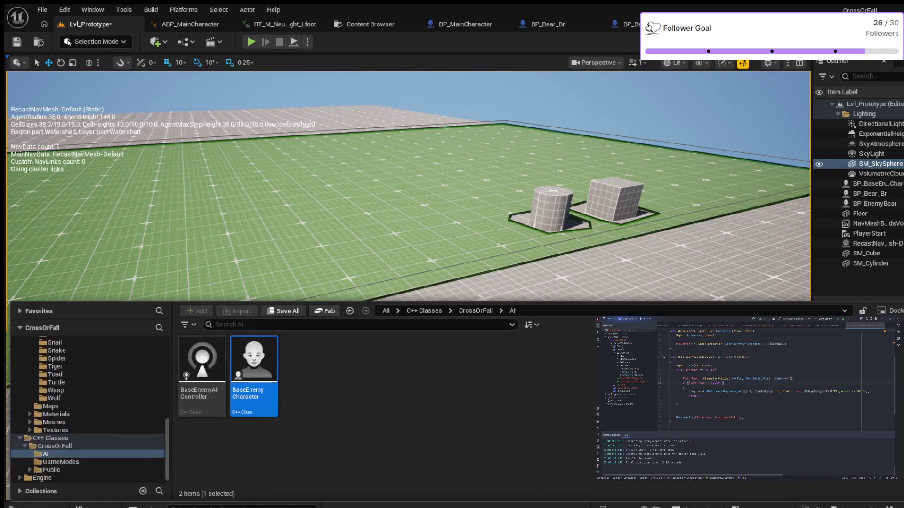
Place BP_EnemyBoar from the Blueprints AI folder into the level and start Play.
{"action": "scroll", "coordinate": [89, 409], "scroll_direction": "up", "scroll_amount": 10}
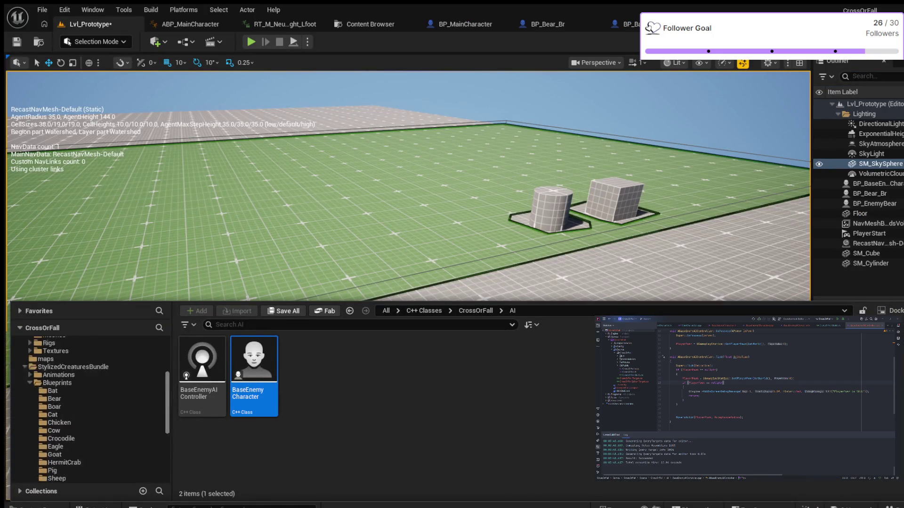
{"action": "left_click", "coordinate": [45, 366]}
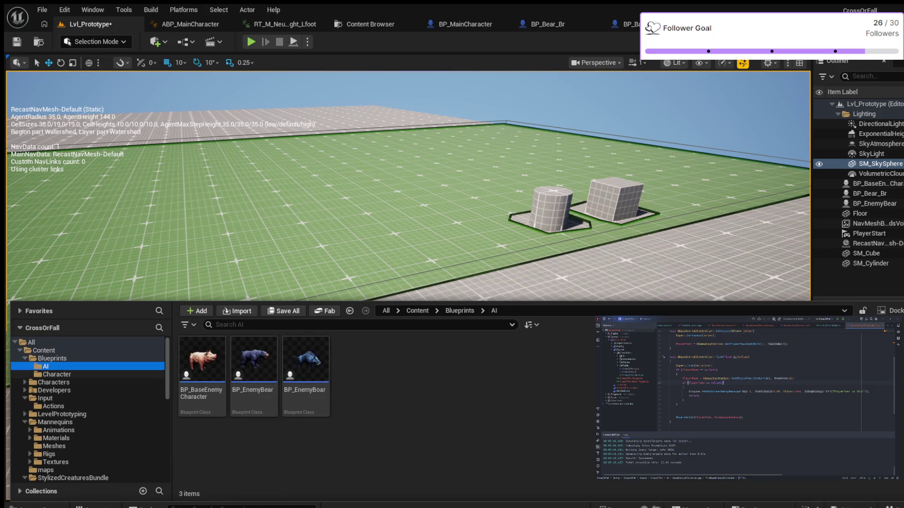
{"action": "mouse_move", "coordinate": [306, 360]}
{"action": "left_mouse_down"}
{"action": "mouse_move", "coordinate": [383, 180]}
{"action": "mouse_move", "coordinate": [280, 163]}
{"action": "left_mouse_up"}
{"action": "scroll", "coordinate": [405, 282], "scroll_direction": "down", "scroll_amount": 5}
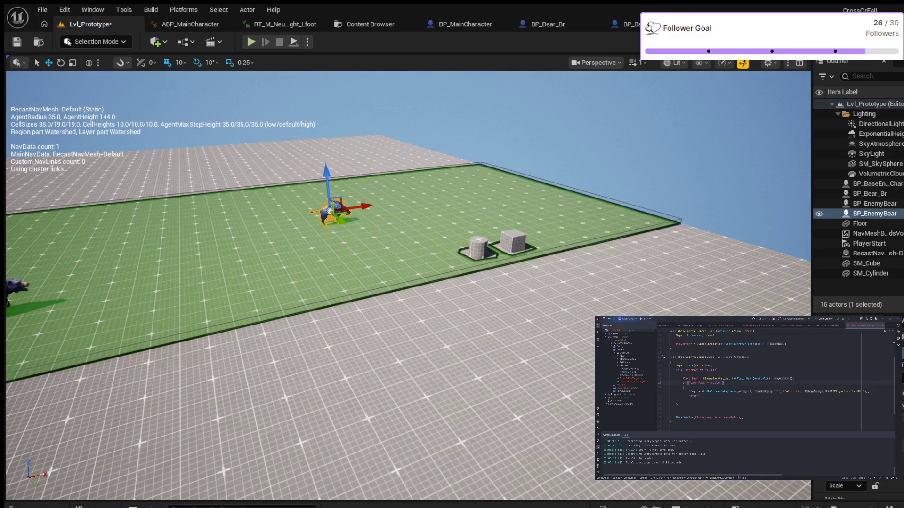
{"action": "left_click", "coordinate": [251, 41]}
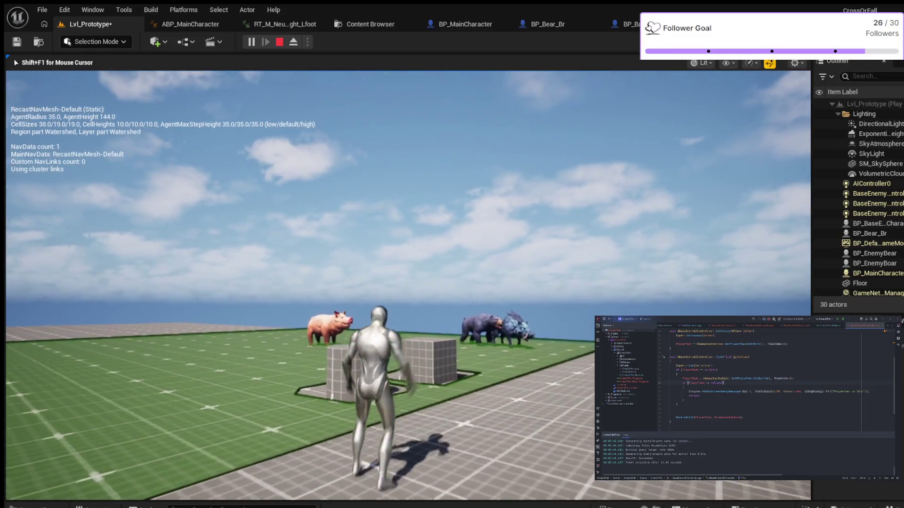
Walk and jump the character around the boxes to check the boar, bear and pig follow, then stop.
{"action": "key", "text": "w"}
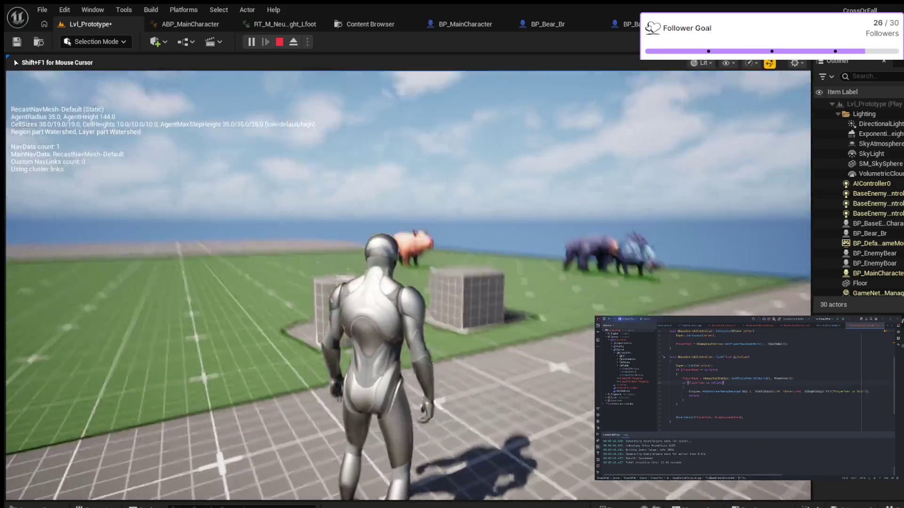
{"action": "key", "text": "w"}
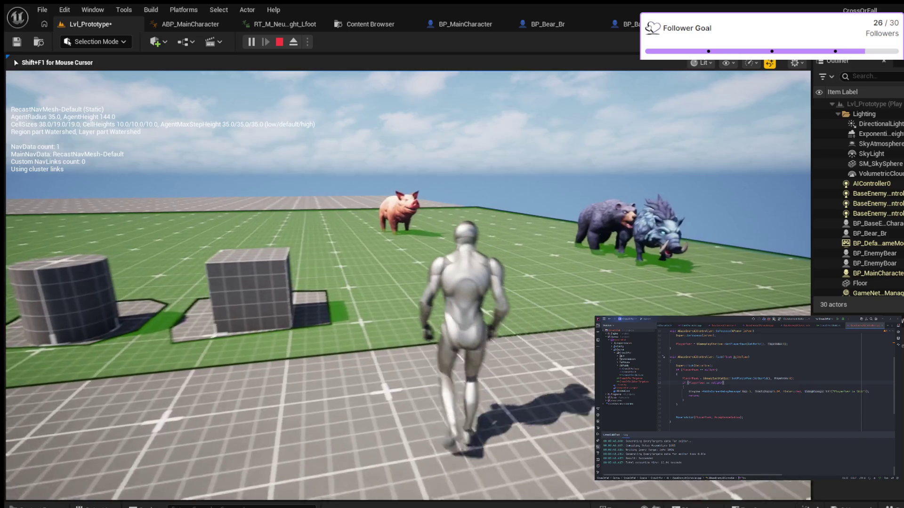
{"action": "key", "text": "w"}
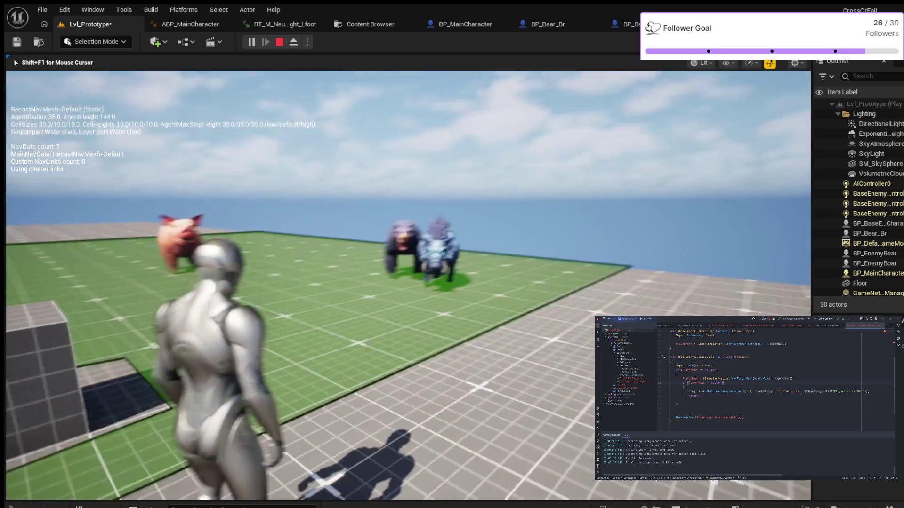
{"action": "key", "text": "w"}
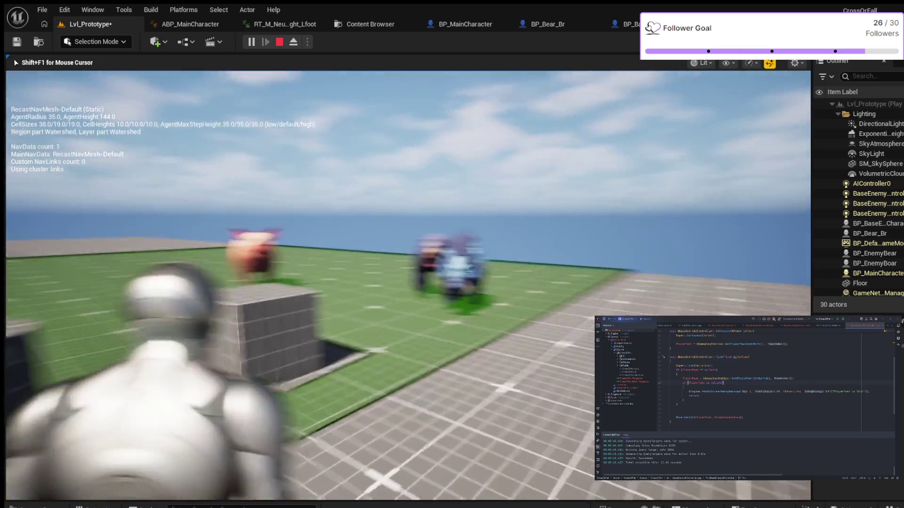
{"action": "key", "text": "w"}
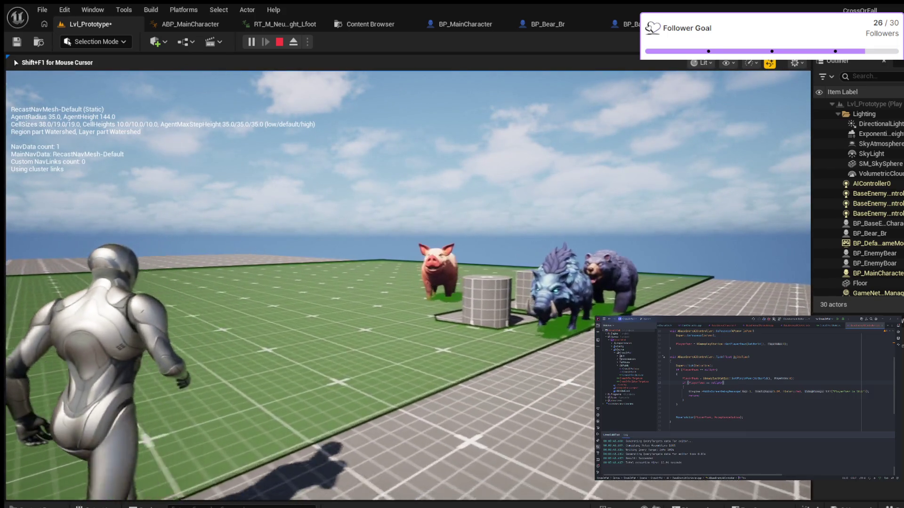
{"action": "key", "text": "w"}
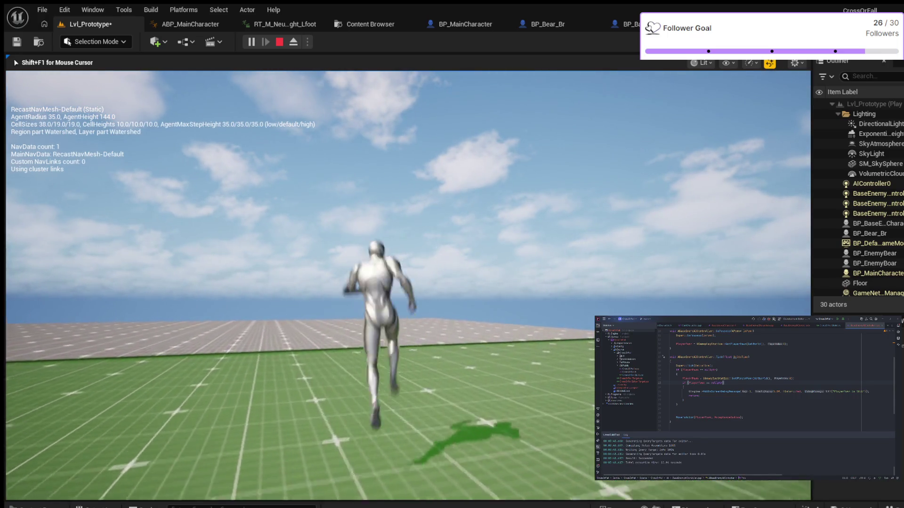
{"action": "key", "text": "space"}
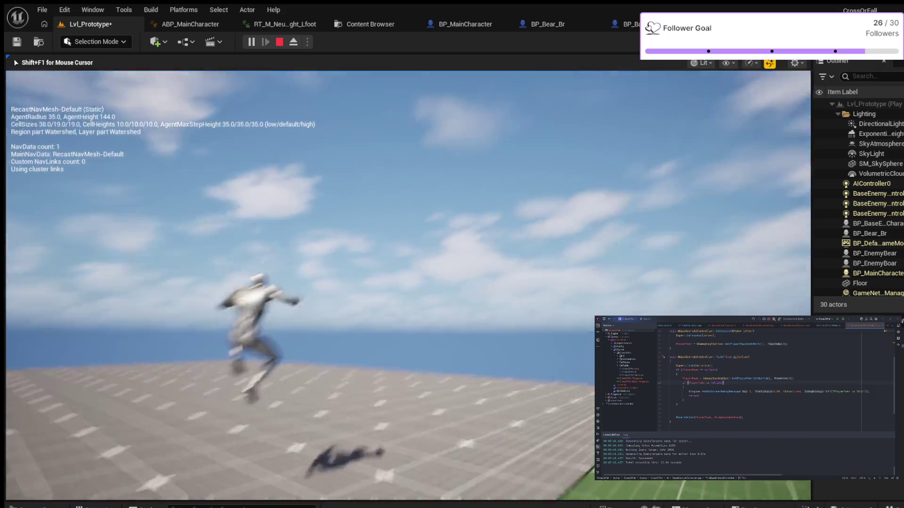
{"action": "key", "text": "w"}
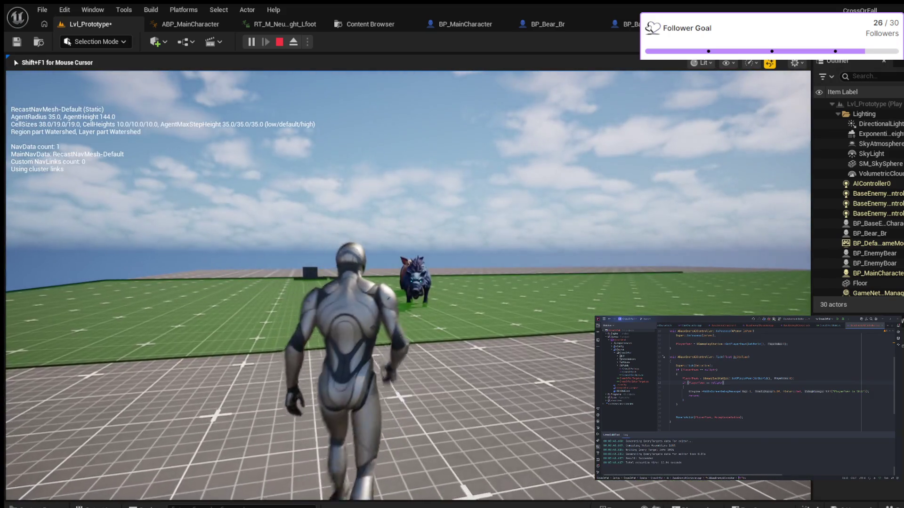
{"action": "key", "text": "a"}
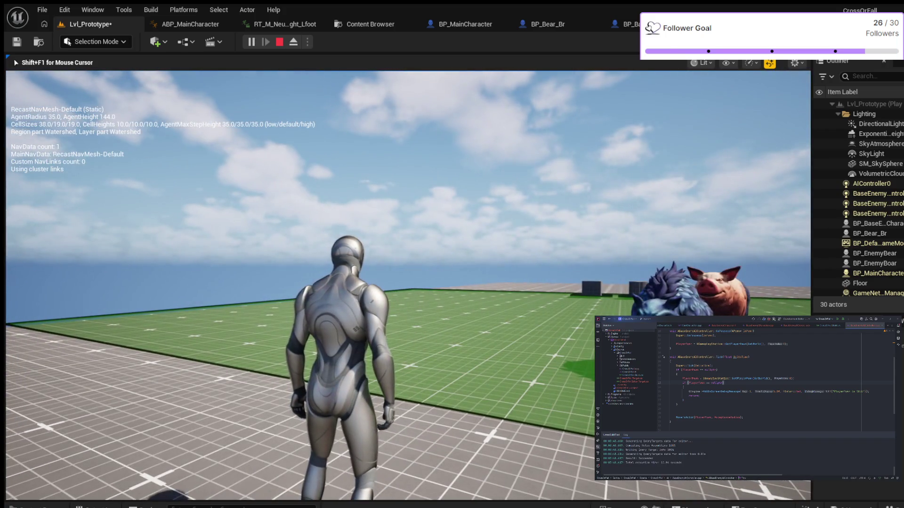
{"action": "key", "text": "Escape"}
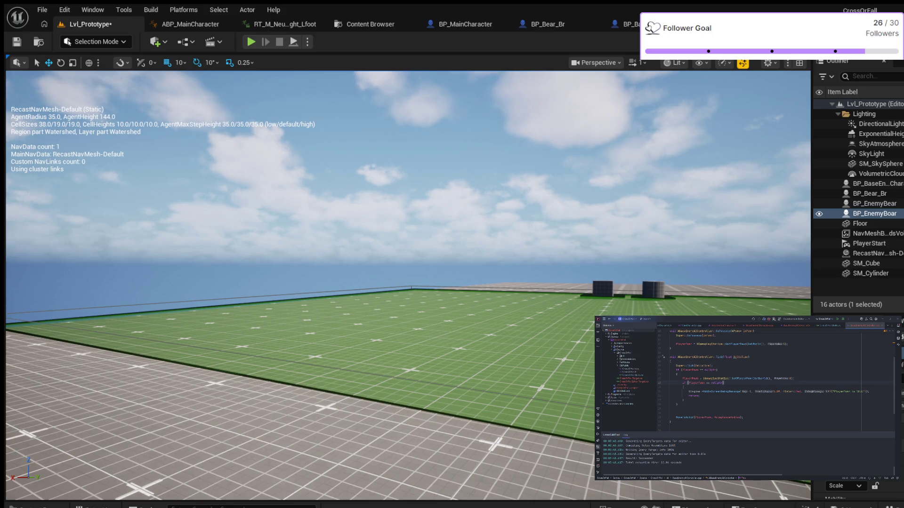
Select the boar's Capsule Component, clear the Details filter, and compare with the bear's capsule radius.
{"action": "left_click", "coordinate": [697, 24]}
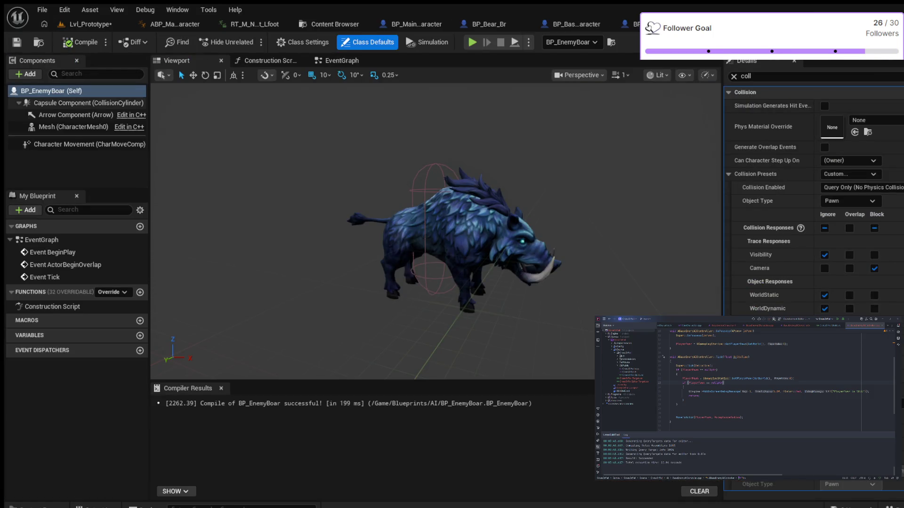
{"action": "left_click", "coordinate": [89, 103]}
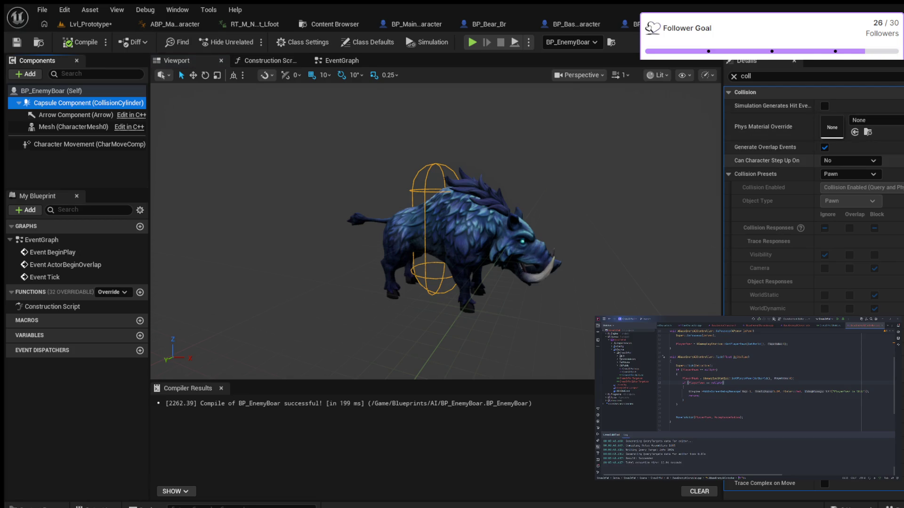
{"action": "left_click", "coordinate": [733, 76]}
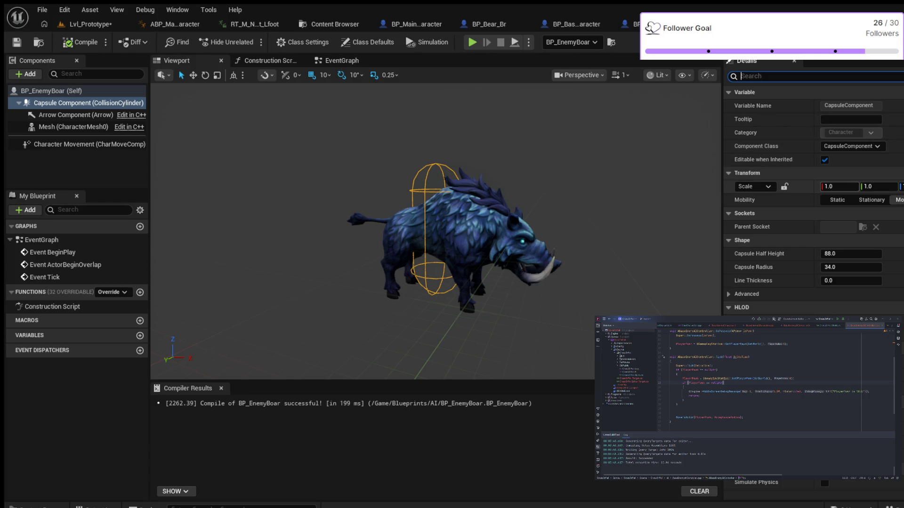
{"action": "left_click_drag", "start_coordinate": [878, 186], "coordinate": [878, 187]}
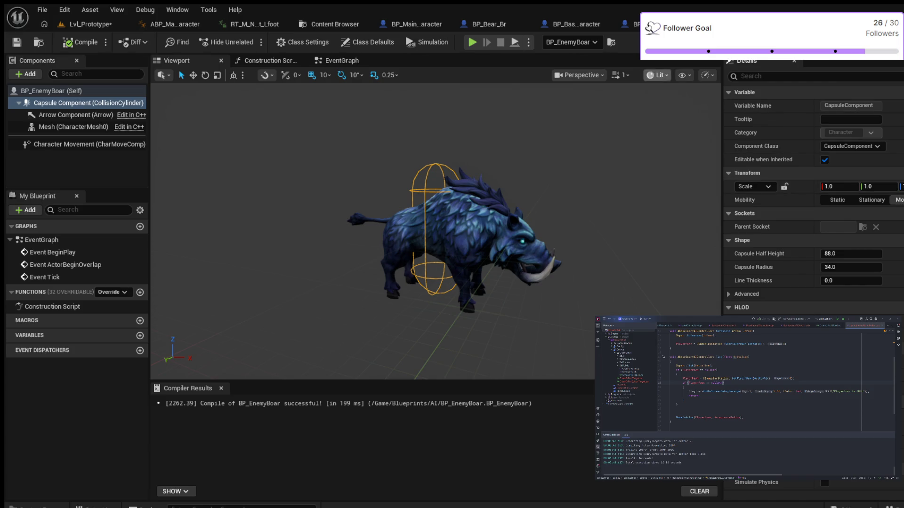
{"action": "left_click", "coordinate": [627, 24]}
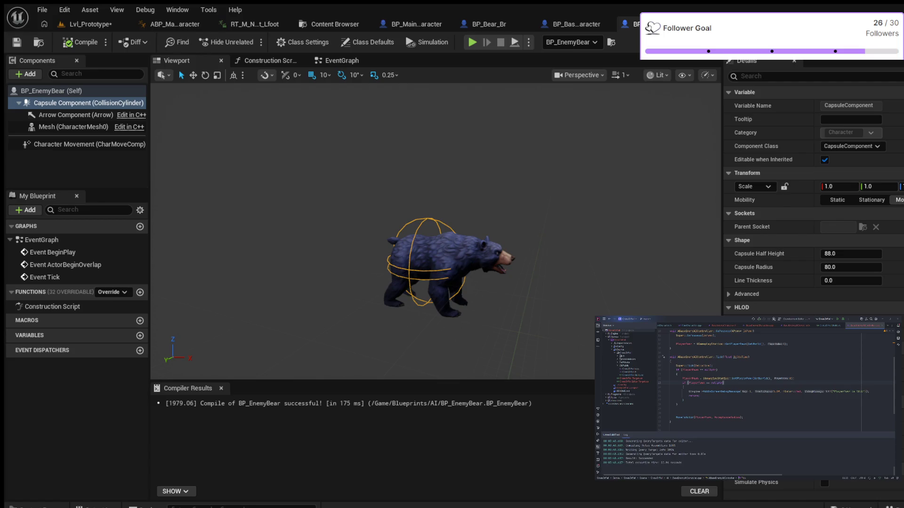
{"action": "key", "text": "ctrl+Tab"}
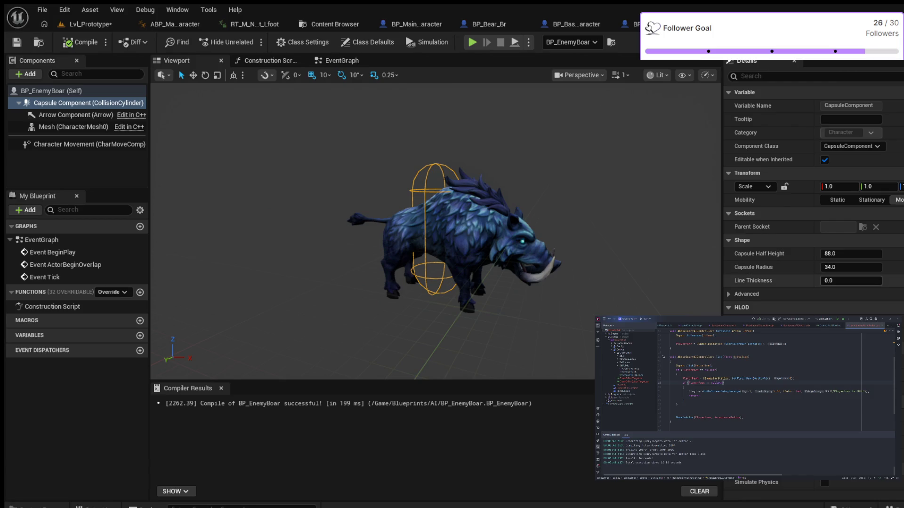
Set the boar's Capsule Radius to 80 and compile, then inspect the widened capsule.
{"action": "left_click", "coordinate": [843, 267]}
{"action": "type", "text": "80"}
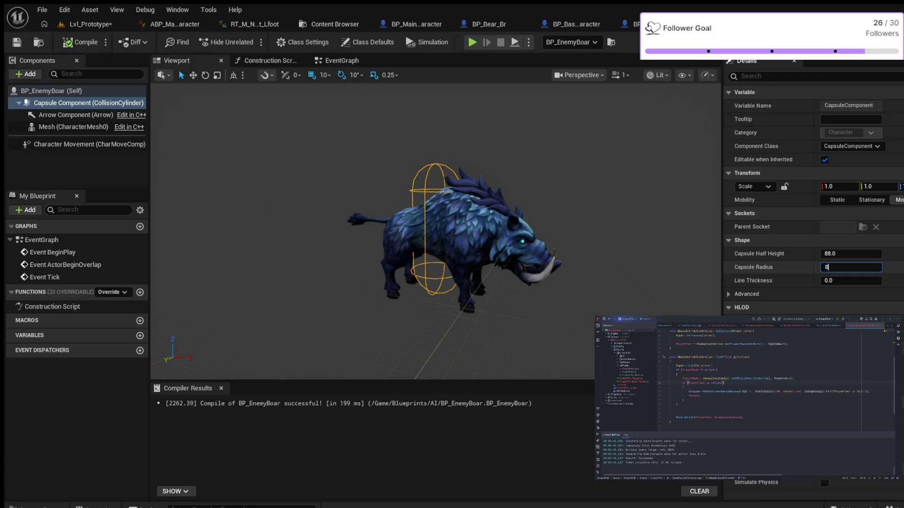
{"action": "key", "text": "Return"}
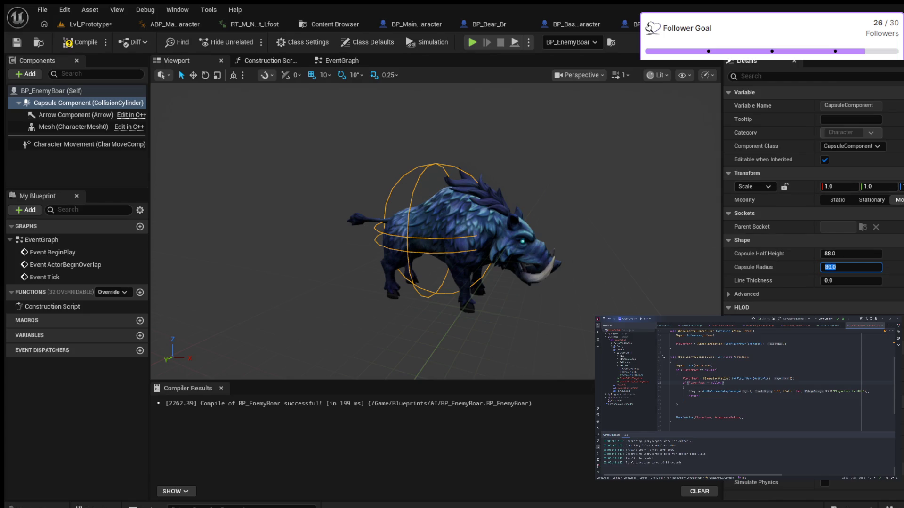
{"action": "left_click", "coordinate": [80, 41]}
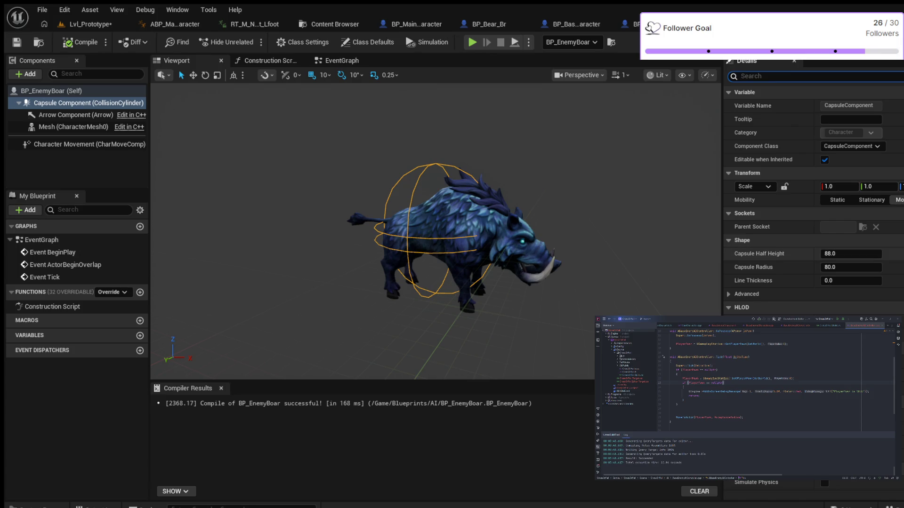
{"action": "mouse_move", "coordinate": [424, 212]}
{"action": "left_mouse_down"}
{"action": "mouse_move", "coordinate": [405, 212]}
{"action": "mouse_move", "coordinate": [452, 211]}
{"action": "mouse_move", "coordinate": [405, 212]}
{"action": "mouse_move", "coordinate": [414, 212]}
{"action": "left_mouse_up"}
Deselect the component, zoom out, and switch to the Lvl_Prototype level editor.
{"action": "key", "text": "Escape"}
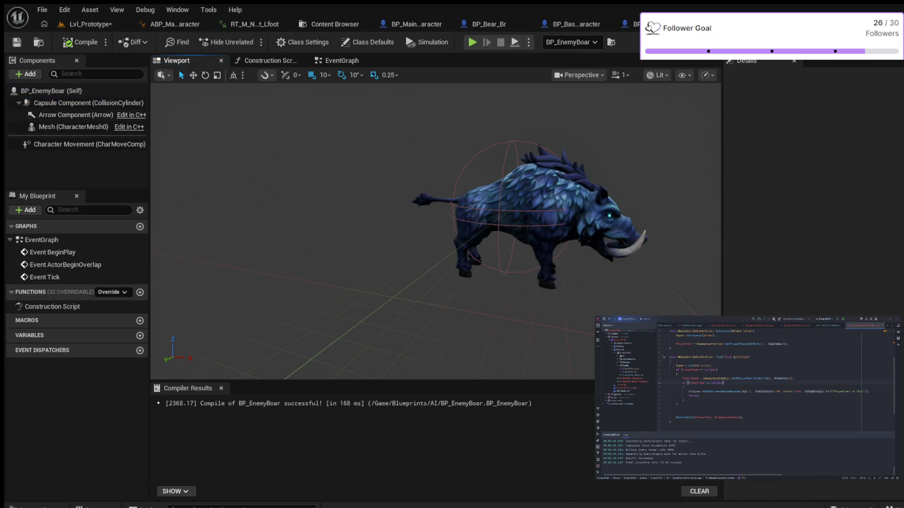
{"action": "scroll", "coordinate": [531, 220], "scroll_direction": "down", "scroll_amount": 3}
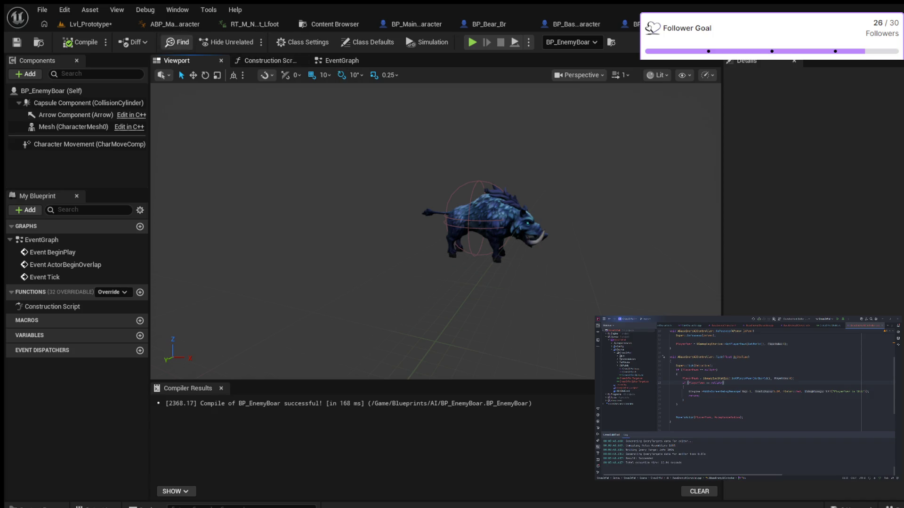
{"action": "left_click", "coordinate": [90, 24]}
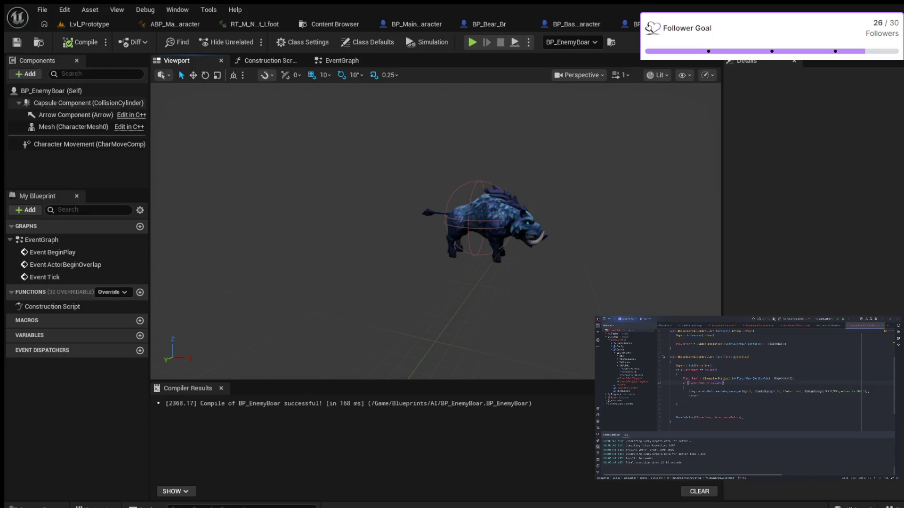
Browse from BP_EnemyBoar's Skeletal Mesh Asset to SK_Boar in the StylizedCreaturesBundle Boar meshes folder.
{"action": "left_click", "coordinate": [51, 90]}
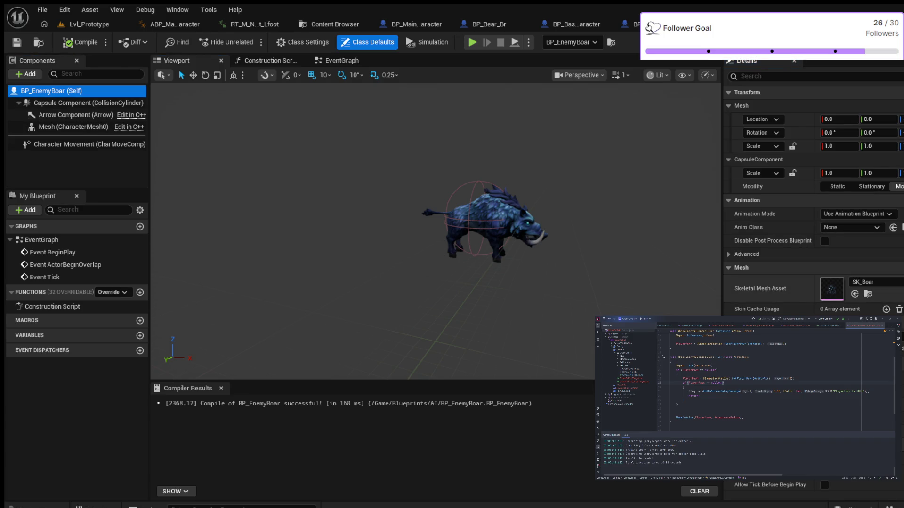
{"action": "left_click", "coordinate": [868, 293]}
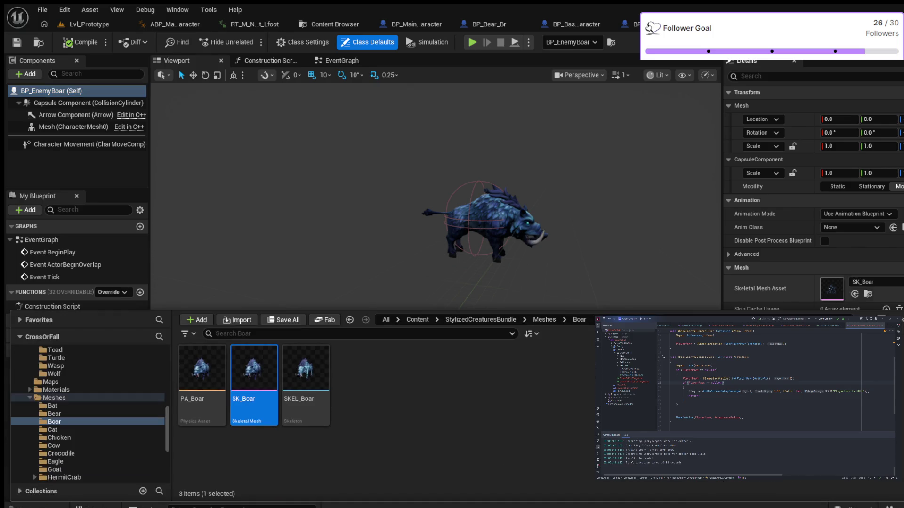
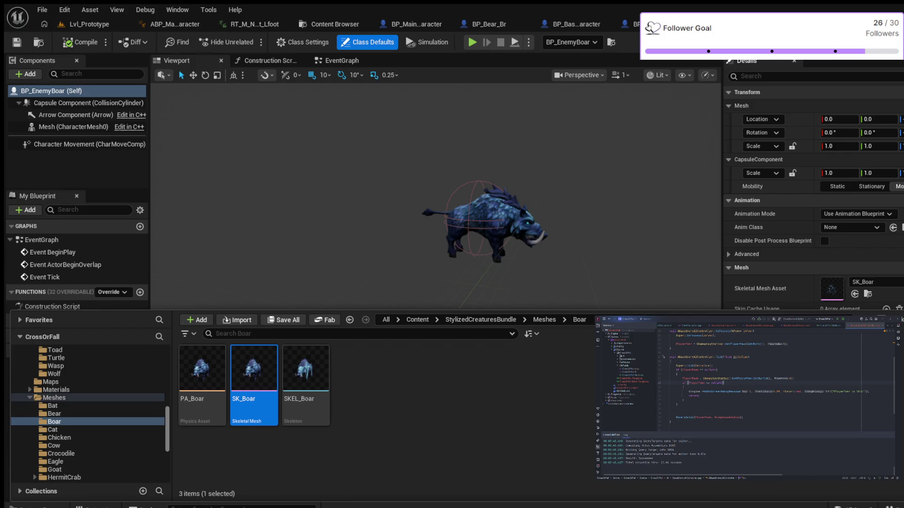
Create a boar-skeleton Animation Blueprint in Blueprints > AI and start naming it ABP_EnemyB.
{"action": "scroll", "coordinate": [89, 414], "scroll_direction": "up", "scroll_amount": 6}
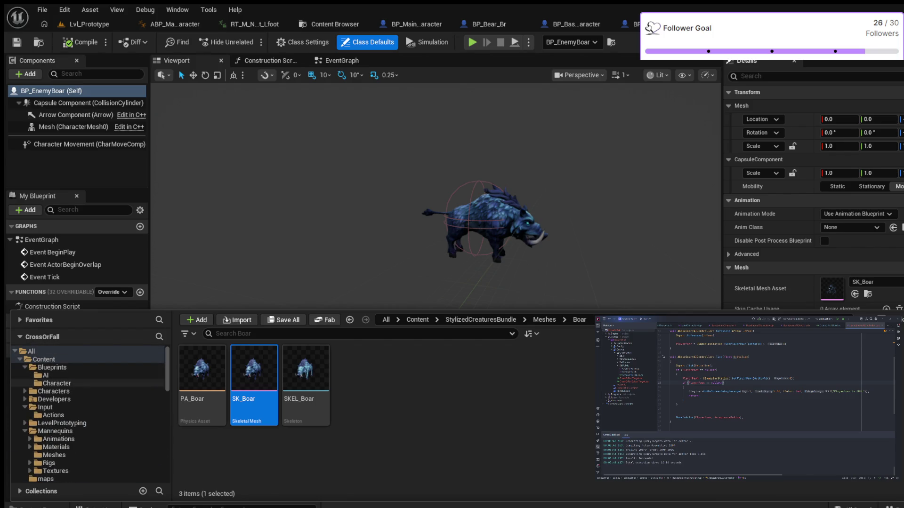
{"action": "left_click", "coordinate": [45, 375]}
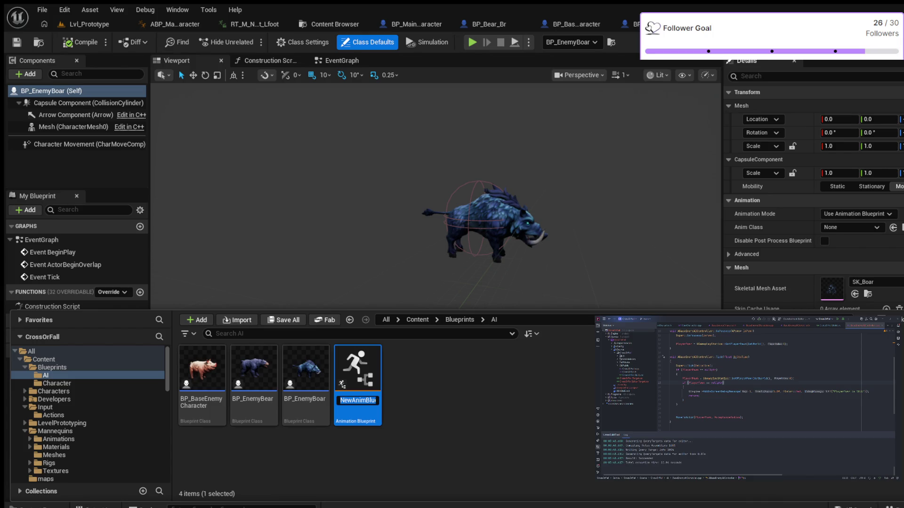
{"action": "type", "text": "A"}
{"action": "type", "text": "B"}
{"action": "type", "text": "P_"}
{"action": "type", "text": "E"}
{"action": "type", "text": "nemy"}
{"action": "type", "text": "Bas"}
Finish the name ABP_EnemyBase and open the asset in the Animation Blueprint editor.
{"action": "type", "text": "e"}
{"action": "key", "text": "Return"}
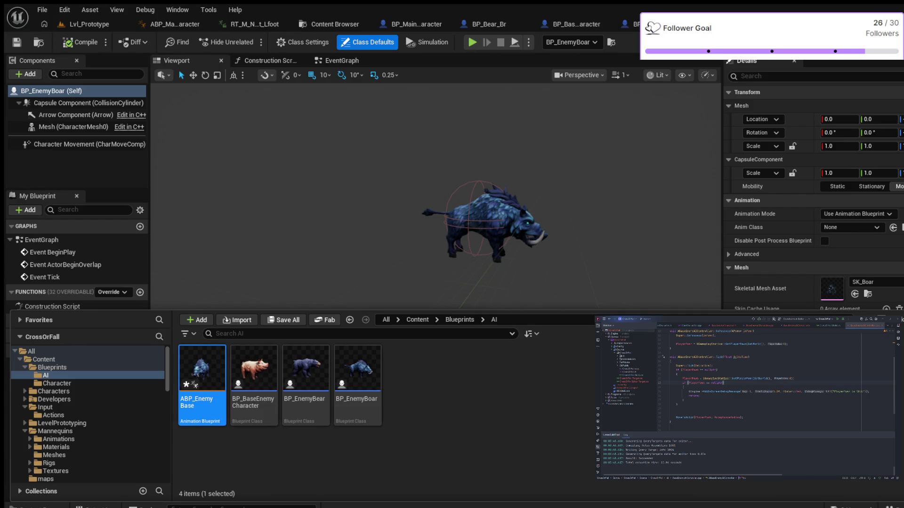
{"action": "key", "text": "Return"}
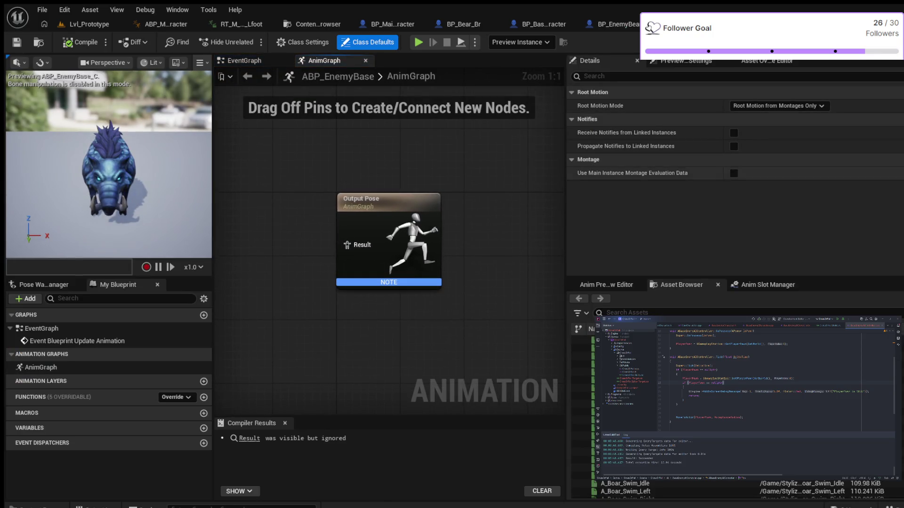
Widen and reframe the AnimGraph, then add a New State Machine node left of Output Pose.
{"action": "left_click_drag", "start_coordinate": [564, 189], "coordinate": [645, 188]}
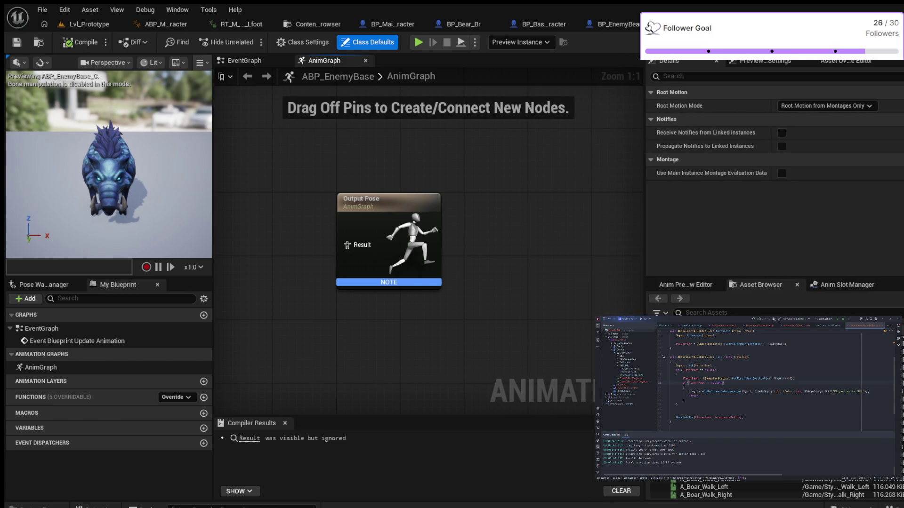
{"action": "scroll", "coordinate": [772, 405], "scroll_direction": "up", "scroll_amount": 3}
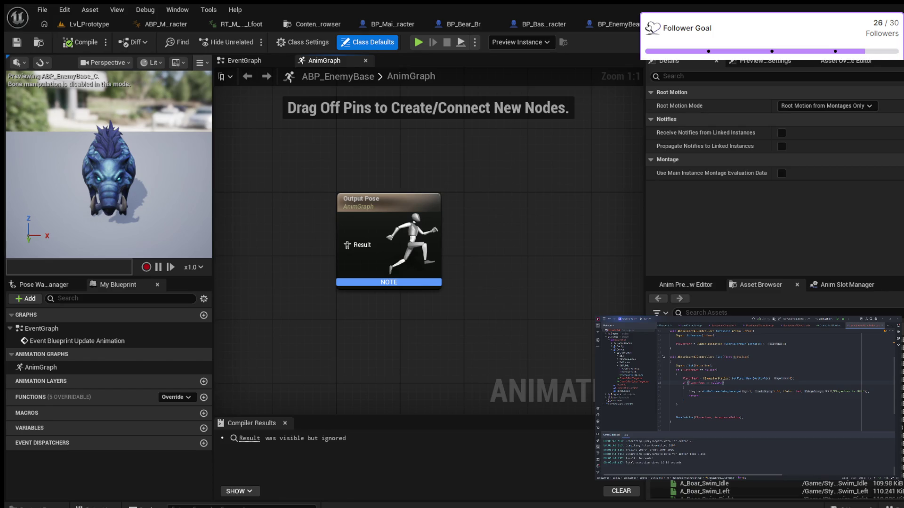
{"action": "left_click_drag", "start_coordinate": [291, 185], "coordinate": [387, 190]}
{"action": "scroll", "coordinate": [388, 193], "scroll_direction": "down", "scroll_amount": 1}
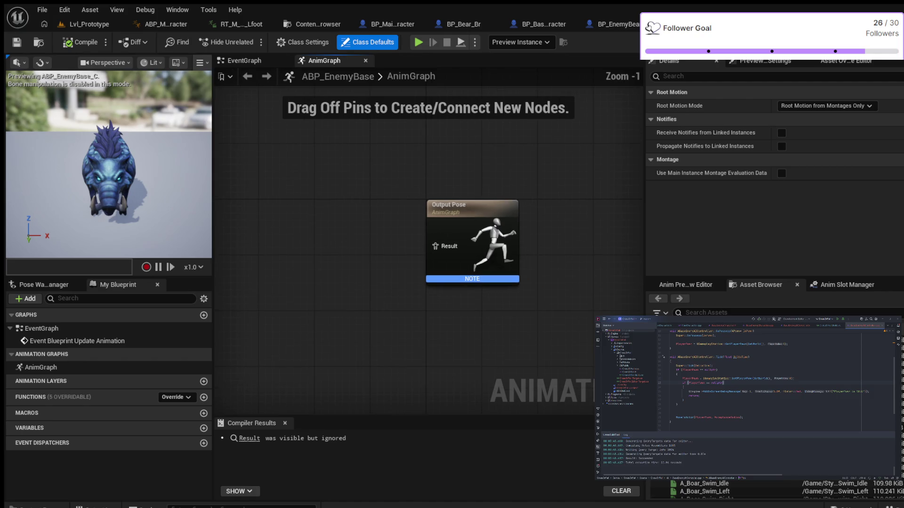
{"action": "mouse_move", "coordinate": [335, 211]}
{"action": "left_mouse_down"}
{"action": "mouse_move", "coordinate": [422, 219]}
{"action": "mouse_move", "coordinate": [413, 213]}
{"action": "left_mouse_up"}
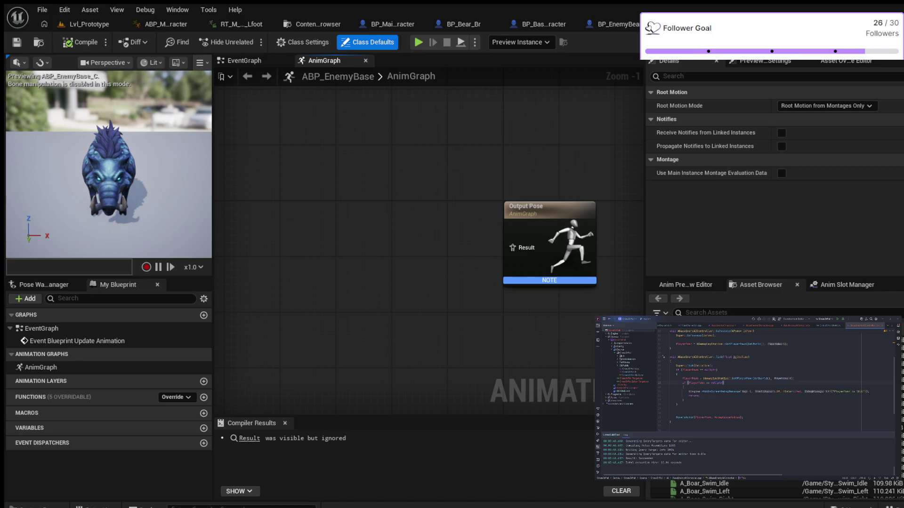
{"action": "key", "text": "Return"}
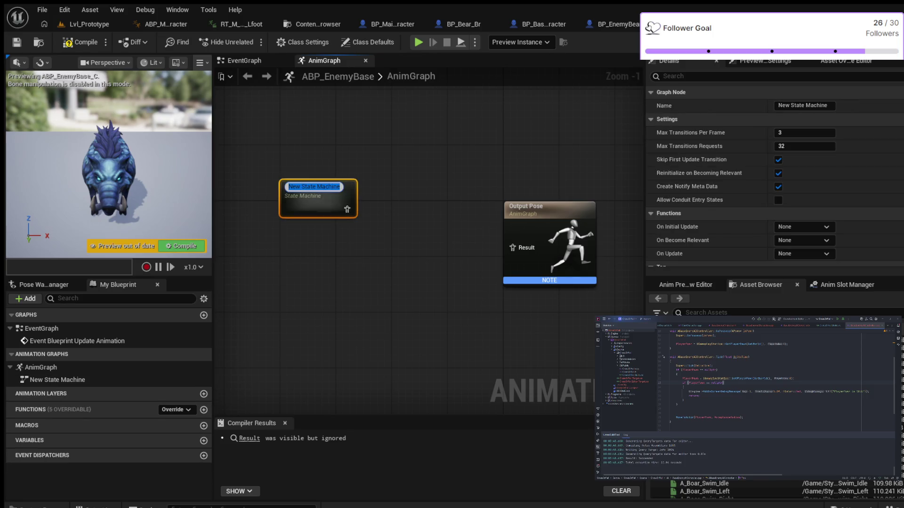
Rename the state machine to Locomotion, nudge it up, and add a New Save Cached Pose node.
{"action": "type", "text": "Loco"}
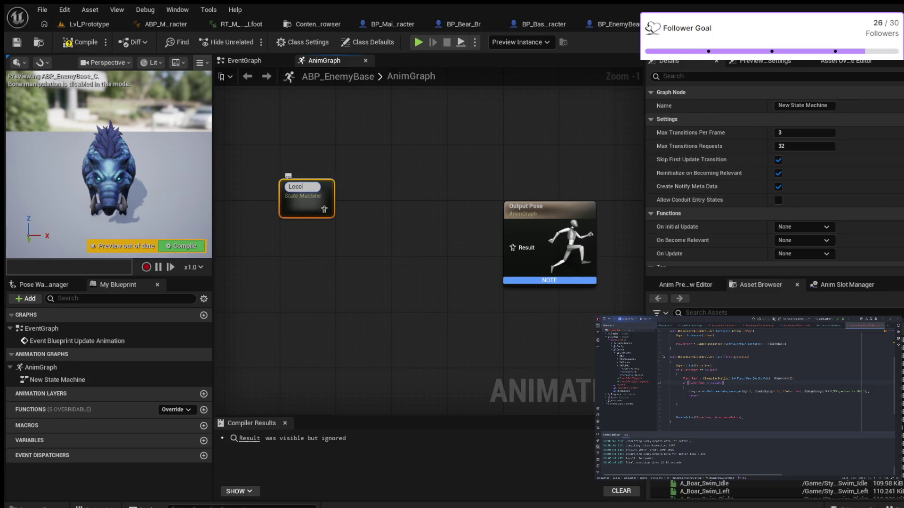
{"action": "type", "text": "lmotion"}
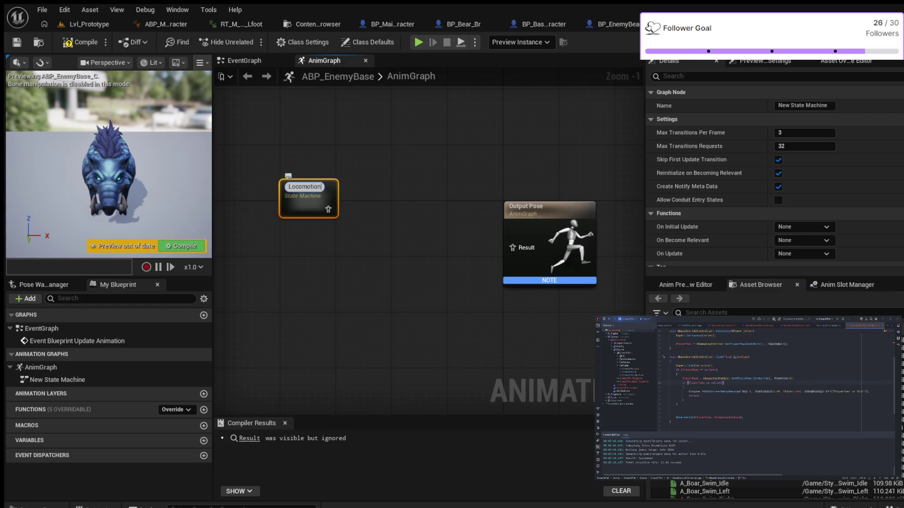
{"action": "key", "text": "Return"}
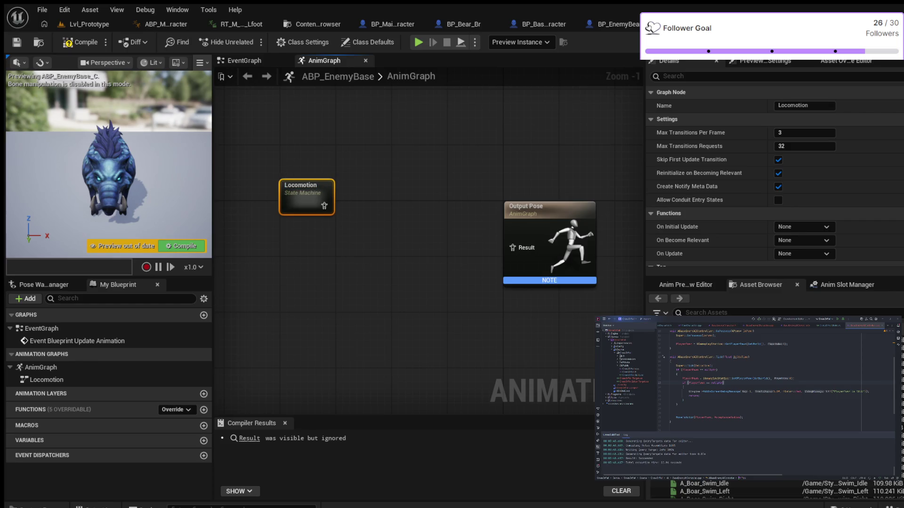
{"action": "mouse_move", "coordinate": [301, 186]}
{"action": "left_mouse_down"}
{"action": "mouse_move", "coordinate": [320, 184]}
{"action": "mouse_move", "coordinate": [308, 165]}
{"action": "left_mouse_up"}
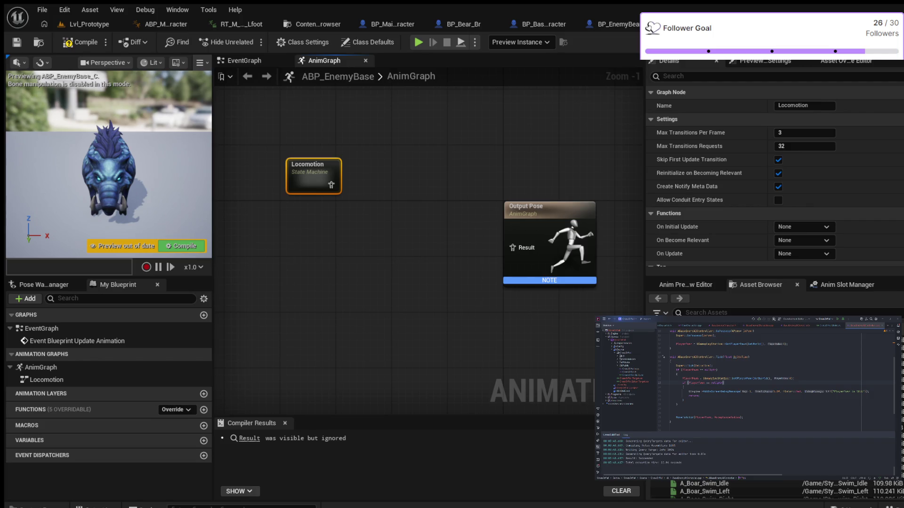
{"action": "key", "text": "ctrl+v"}
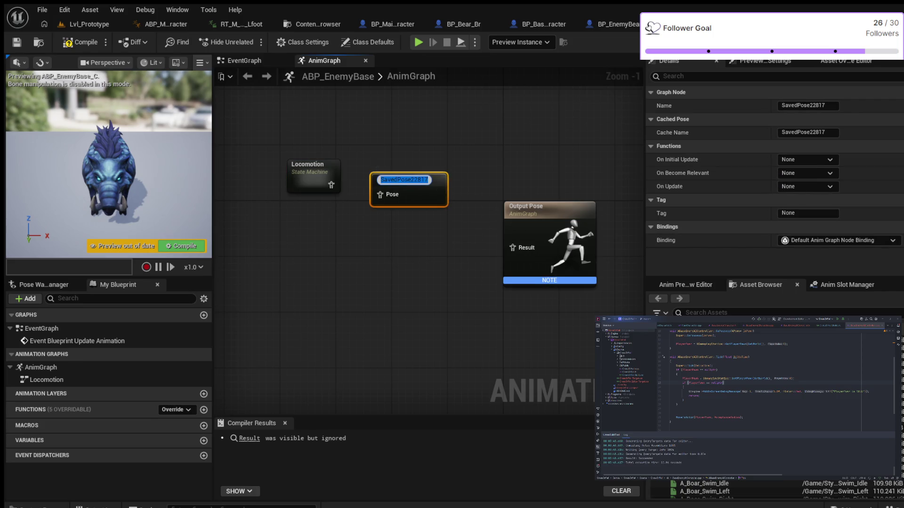
Rename the cached pose to SavedLocomotionPose and wire Locomotion's output into it.
{"action": "left_click", "coordinate": [429, 179]}
{"action": "key", "text": "BackSpace"}
{"action": "key", "text": "BackSpace"}
{"action": "key", "text": "BackSpace"}
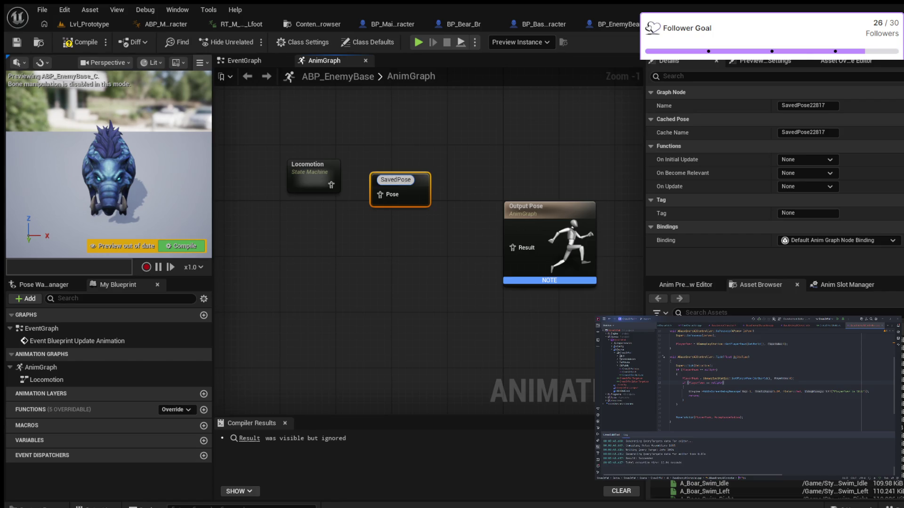
{"action": "type", "text": "Locomotion"}
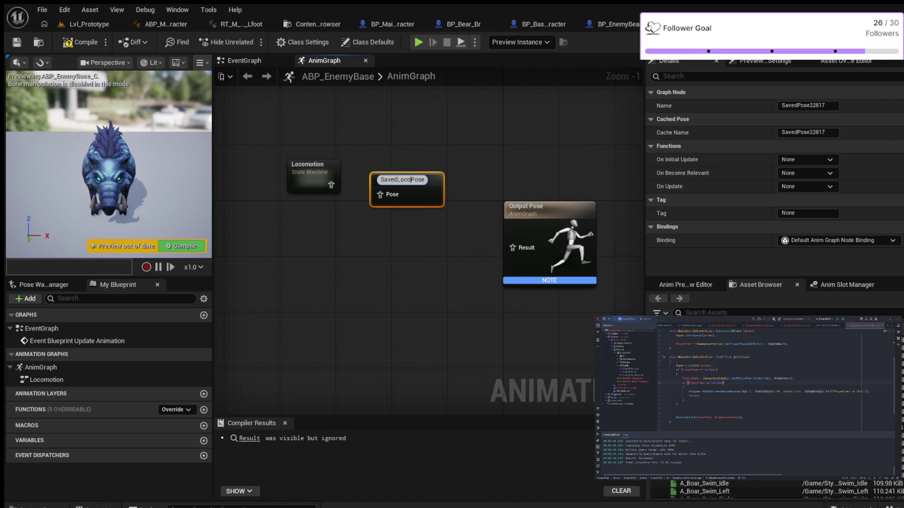
{"action": "key", "text": "Return"}
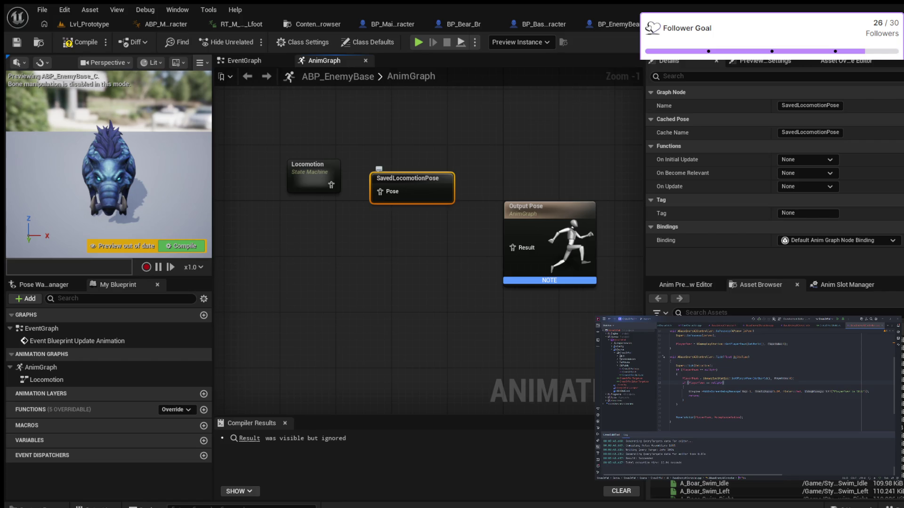
{"action": "mouse_move", "coordinate": [408, 179]}
{"action": "left_mouse_down"}
{"action": "mouse_move", "coordinate": [427, 192]}
{"action": "mouse_move", "coordinate": [316, 269]}
{"action": "mouse_move", "coordinate": [349, 245]}
{"action": "mouse_move", "coordinate": [421, 164]}
{"action": "left_mouse_up"}
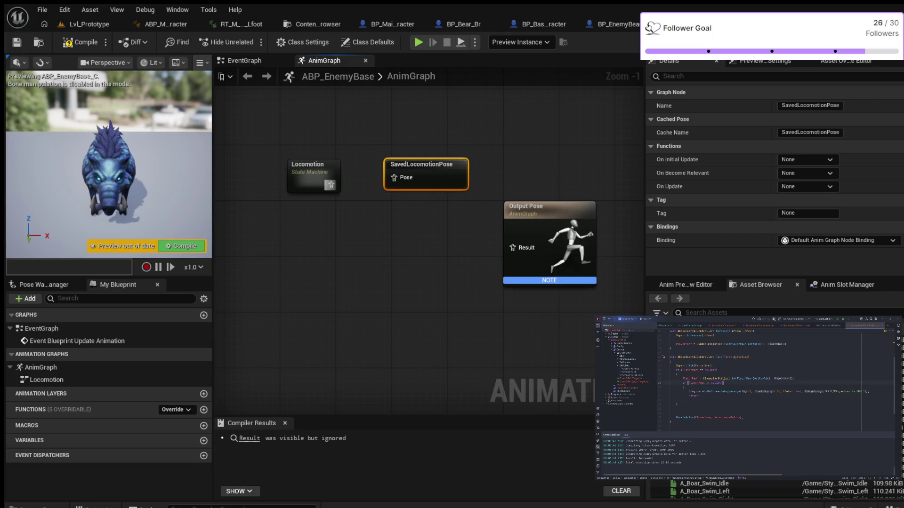
{"action": "left_click_drag", "start_coordinate": [331, 184], "coordinate": [394, 178]}
{"action": "key", "text": "Escape"}
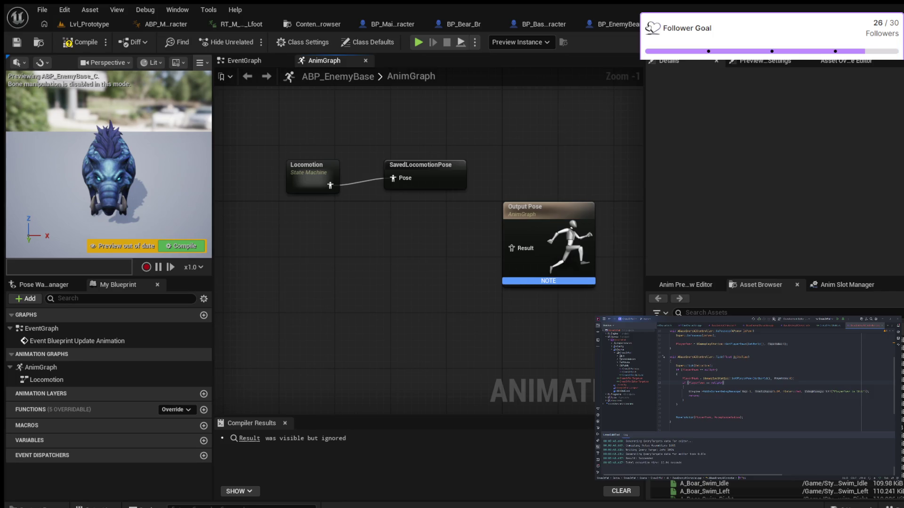
Feed a Use Cached Pose 'SavedLocomotionPose' node into Output Pose, then enter Locomotion.
{"action": "key", "text": "ctrl+v"}
{"action": "left_click_drag", "start_coordinate": [395, 269], "coordinate": [318, 262]}
{"action": "left_click_drag", "start_coordinate": [381, 276], "coordinate": [511, 248]}
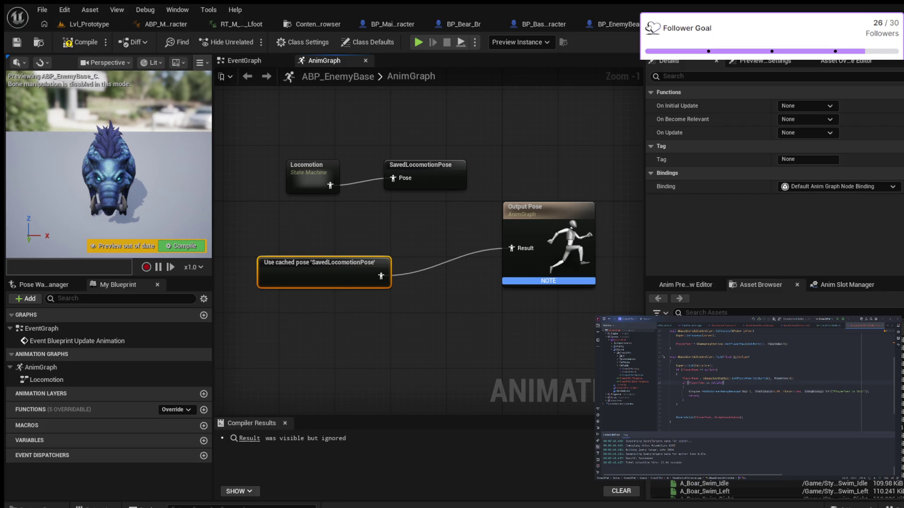
{"action": "key", "text": "Escape"}
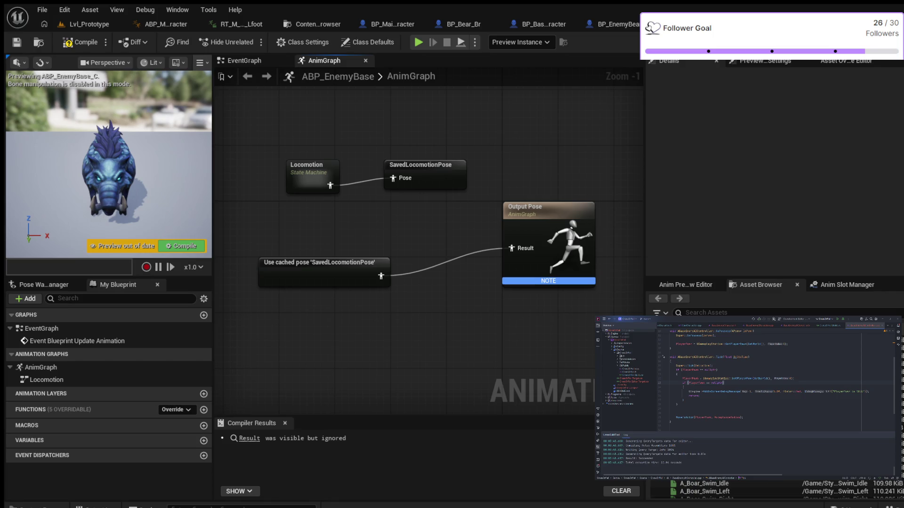
{"action": "double_click", "coordinate": [297, 165]}
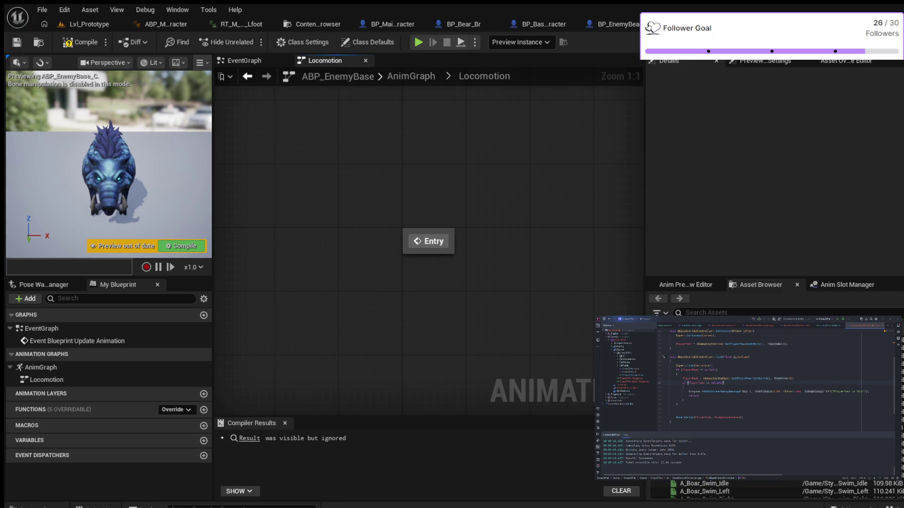
Add an Idle state inside Locomotion, connect Entry to it, and open Idle's graph.
{"action": "right_click", "coordinate": [541, 233]}
{"action": "left_click", "coordinate": [570, 249]}
{"action": "type", "text": "Idle"}
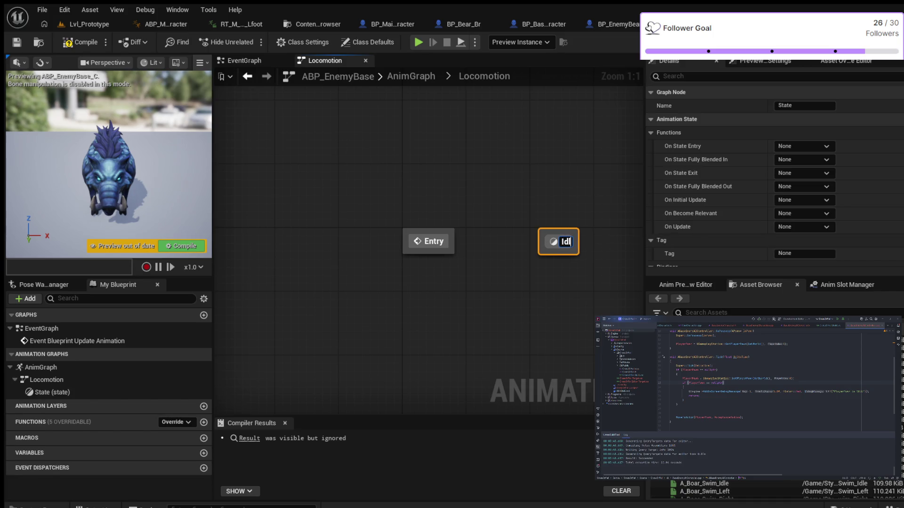
{"action": "key", "text": "Return"}
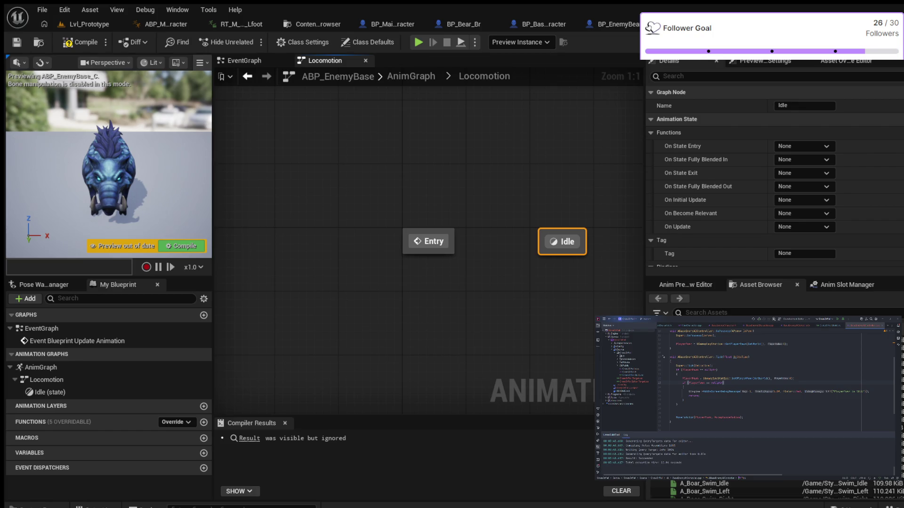
{"action": "left_click_drag", "start_coordinate": [452, 241], "coordinate": [560, 241]}
{"action": "left_click", "coordinate": [499, 283]}
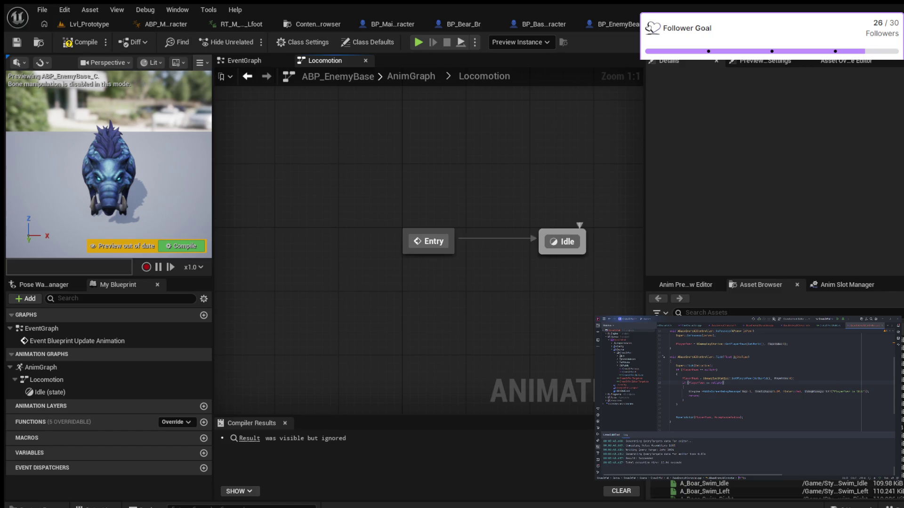
{"action": "double_click", "coordinate": [562, 242]}
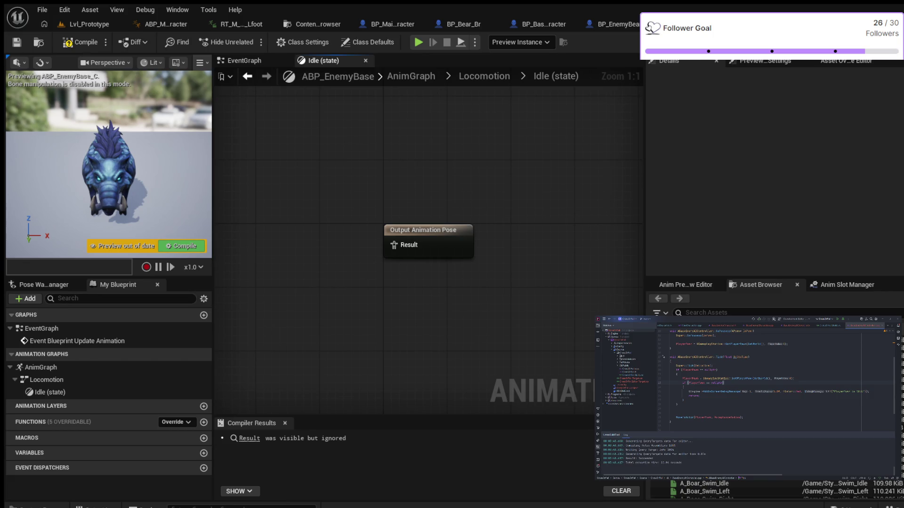
Drop A_Boar_idle into the Idle state, wire it to Output Animation Pose, and compile.
{"action": "left_click", "coordinate": [760, 285]}
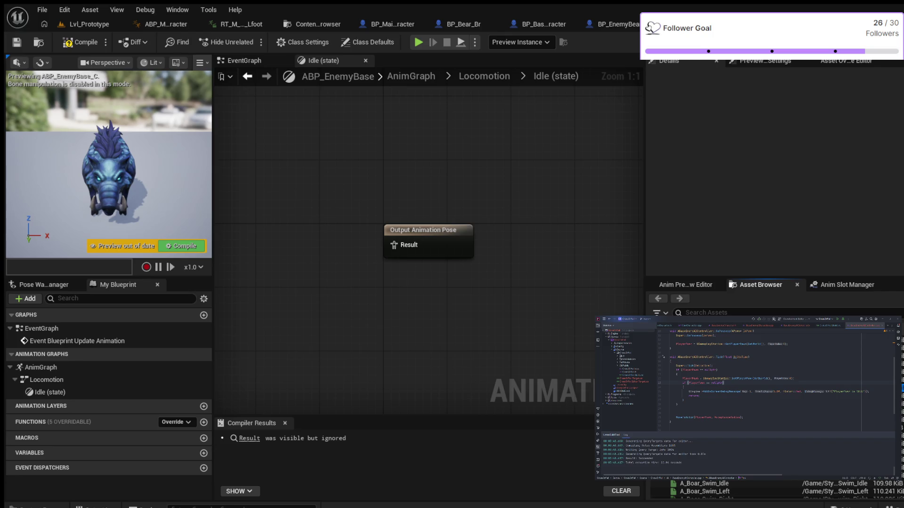
{"action": "left_click_drag", "start_coordinate": [704, 475], "coordinate": [278, 224]}
{"action": "mouse_move", "coordinate": [321, 245]}
{"action": "left_mouse_down"}
{"action": "mouse_move", "coordinate": [214, 110]}
{"action": "mouse_move", "coordinate": [394, 244]}
{"action": "left_mouse_up"}
{"action": "left_click", "coordinate": [69, 43]}
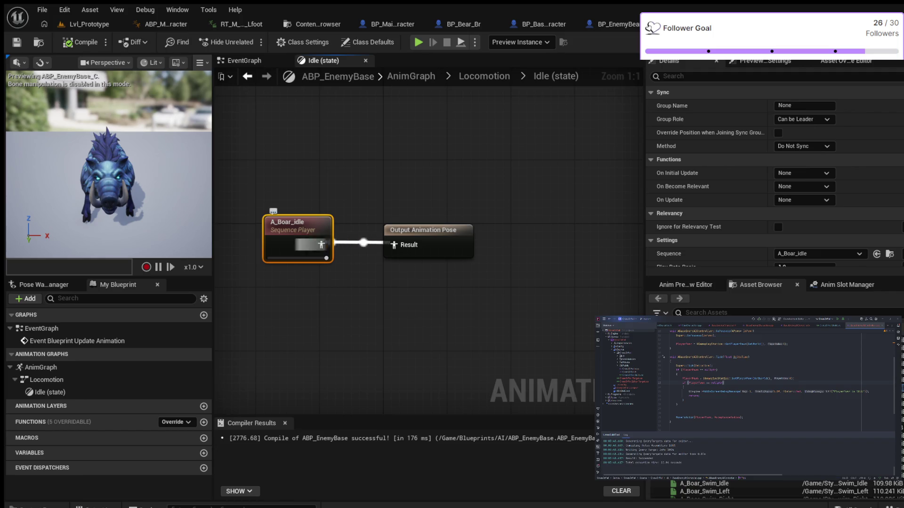
Enable Loop Animation on A_Boar_idle, recompile, and return to the Locomotion graph.
{"action": "scroll", "coordinate": [772, 179], "scroll_direction": "down", "scroll_amount": 5}
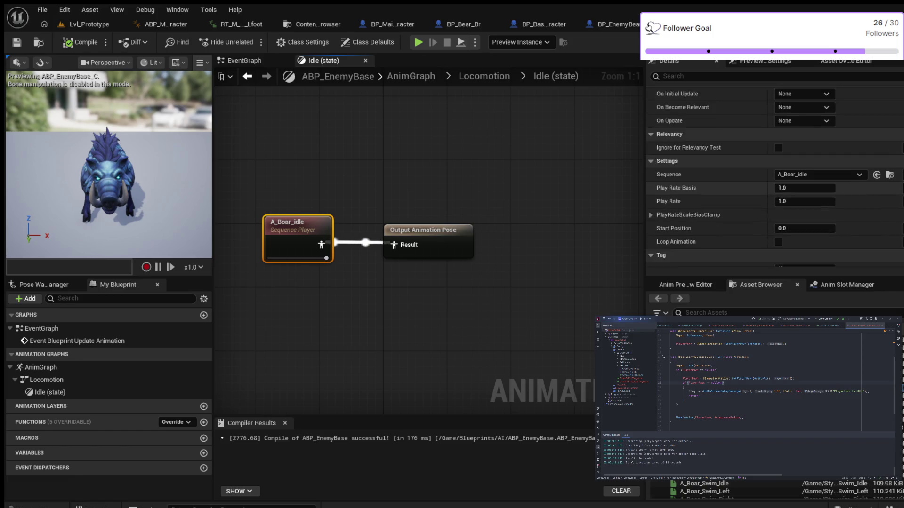
{"action": "left_click", "coordinate": [779, 210]}
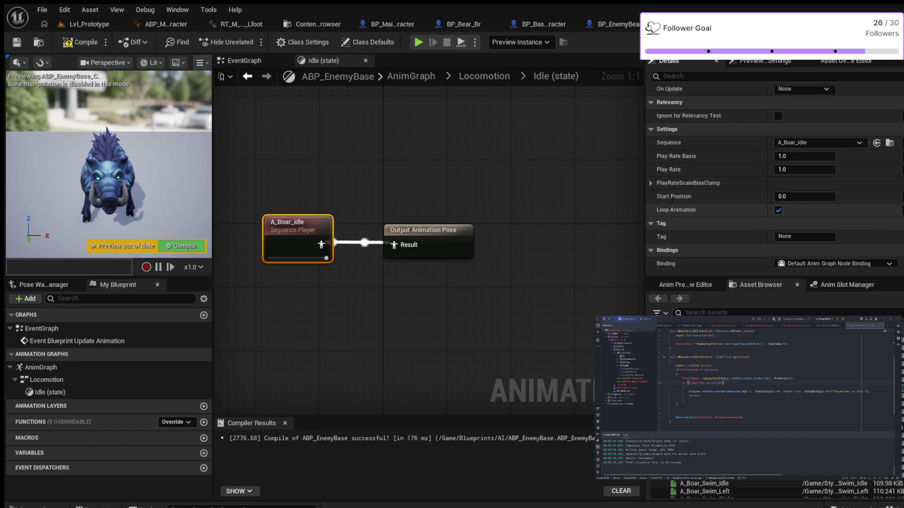
{"action": "left_click", "coordinate": [80, 42]}
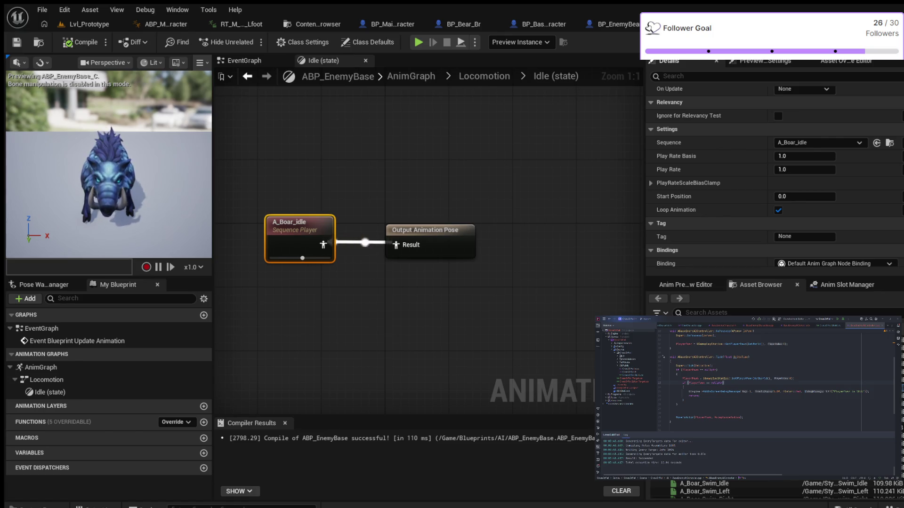
{"action": "scroll", "coordinate": [772, 489], "scroll_direction": "down", "scroll_amount": 3}
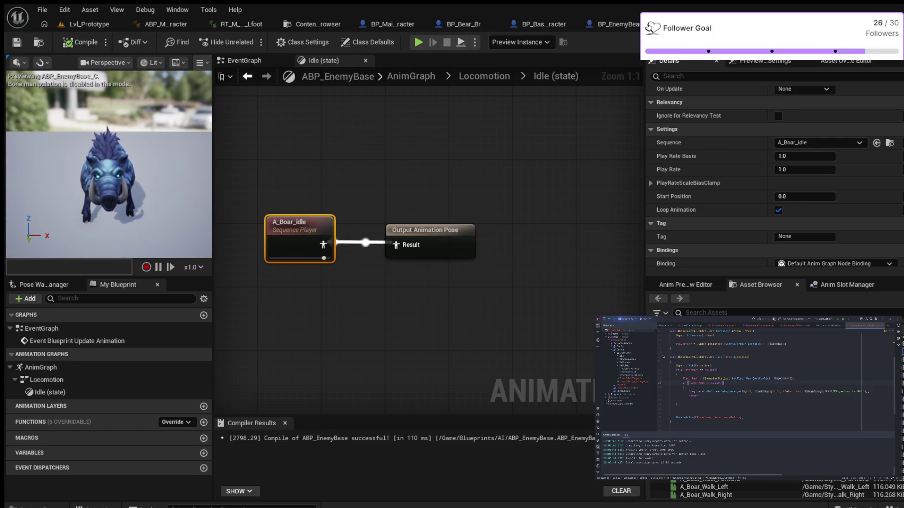
{"action": "scroll", "coordinate": [772, 492], "scroll_direction": "up", "scroll_amount": 2}
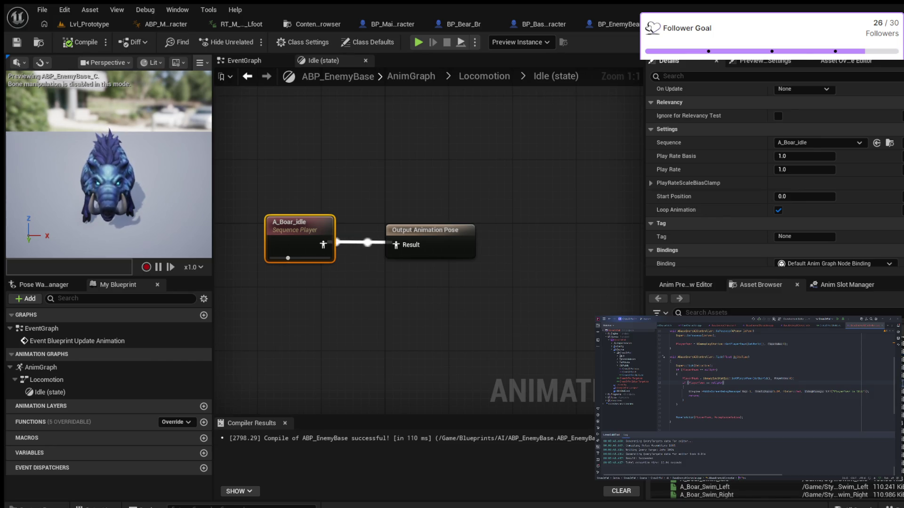
{"action": "scroll", "coordinate": [772, 489], "scroll_direction": "up", "scroll_amount": 1}
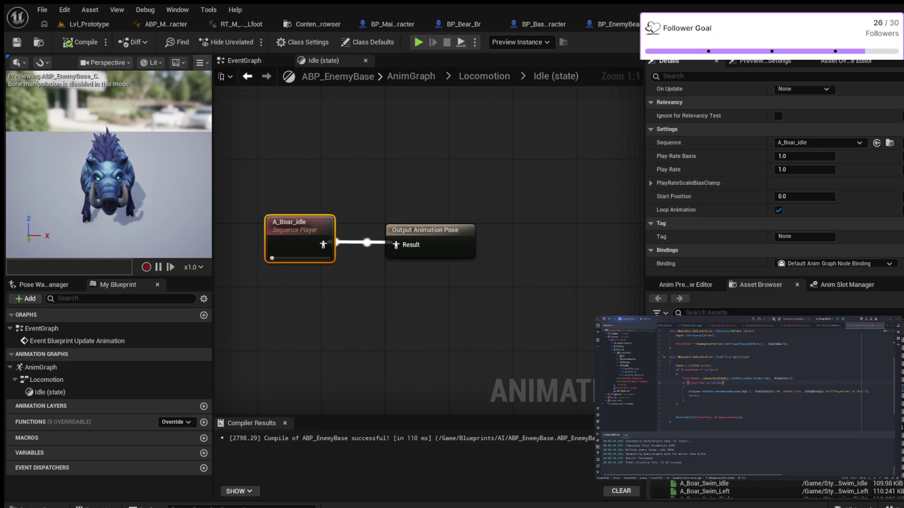
{"action": "scroll", "coordinate": [772, 490], "scroll_direction": "down", "scroll_amount": 3}
{"action": "scroll", "coordinate": [772, 490], "scroll_direction": "down", "scroll_amount": 1}
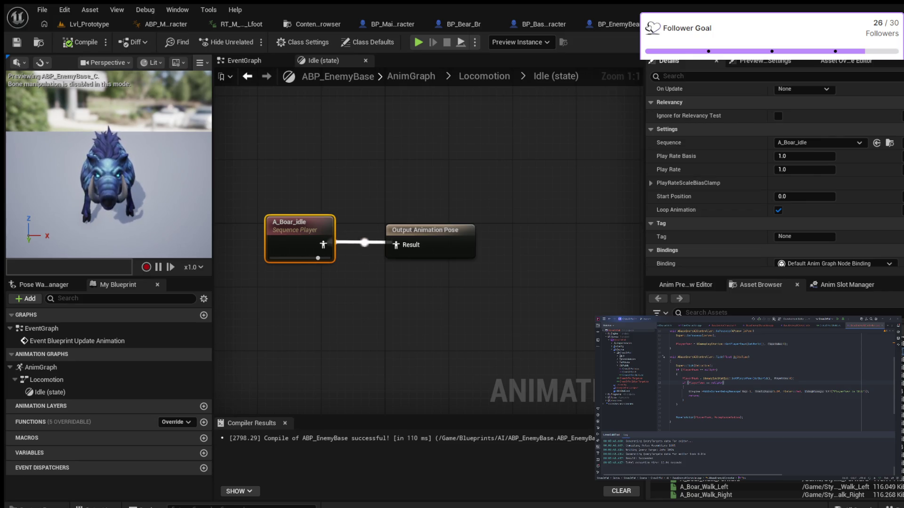
{"action": "left_click", "coordinate": [485, 76]}
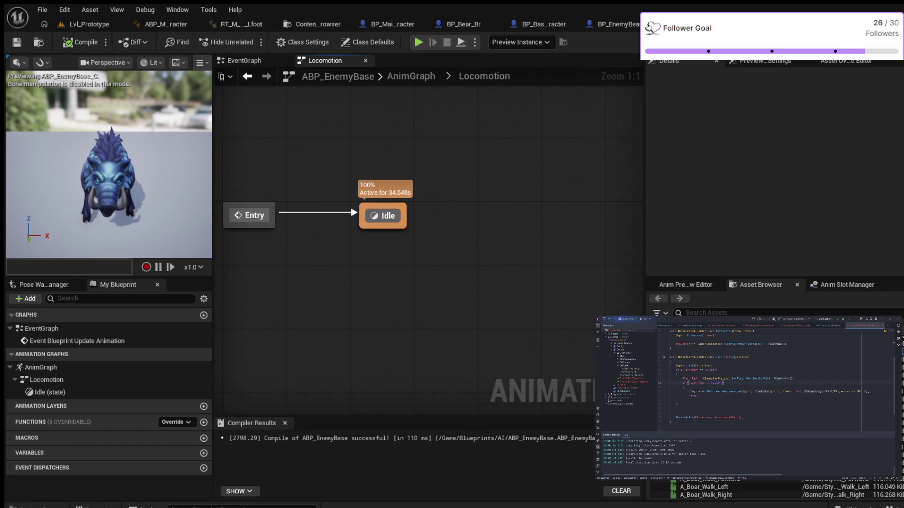
Drag a transition out of Idle to create a Run state, then open Run's graph.
{"action": "left_click_drag", "start_coordinate": [408, 216], "coordinate": [490, 218]}
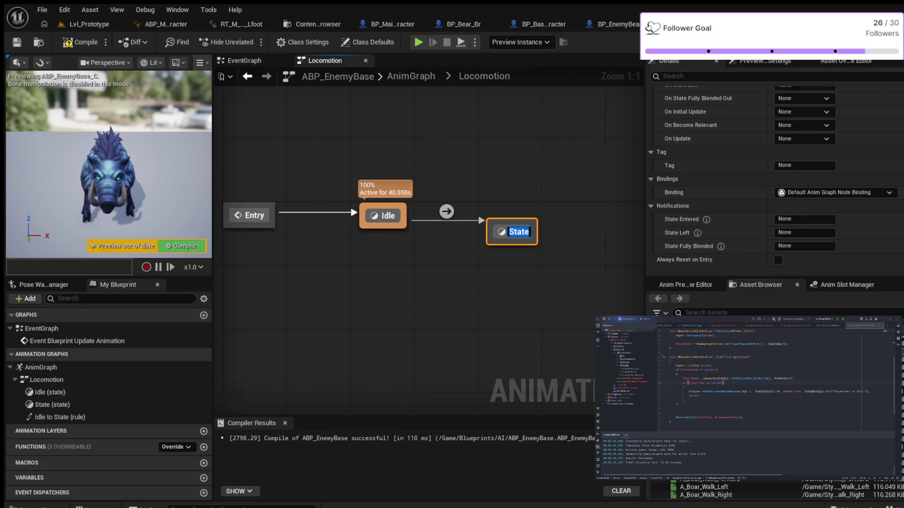
{"action": "type", "text": "Run"}
{"action": "key", "text": "Return"}
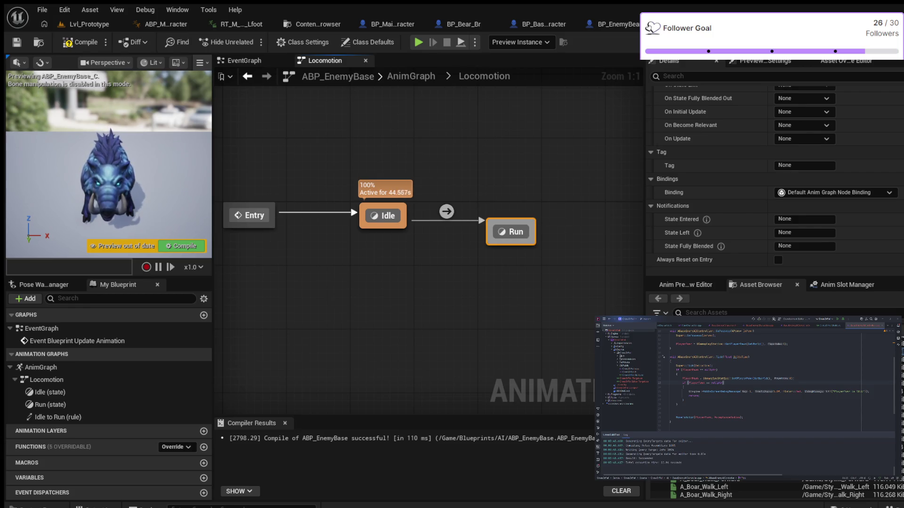
{"action": "key", "text": "Escape"}
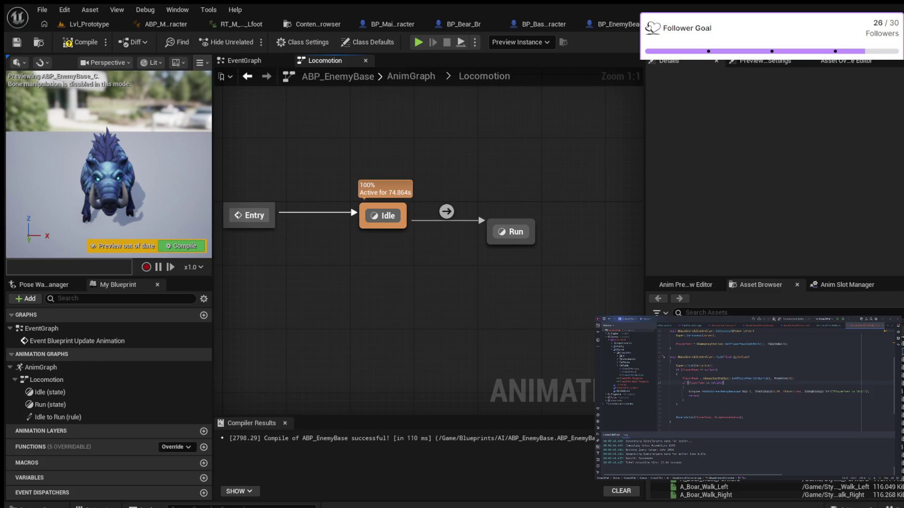
{"action": "double_click", "coordinate": [511, 232]}
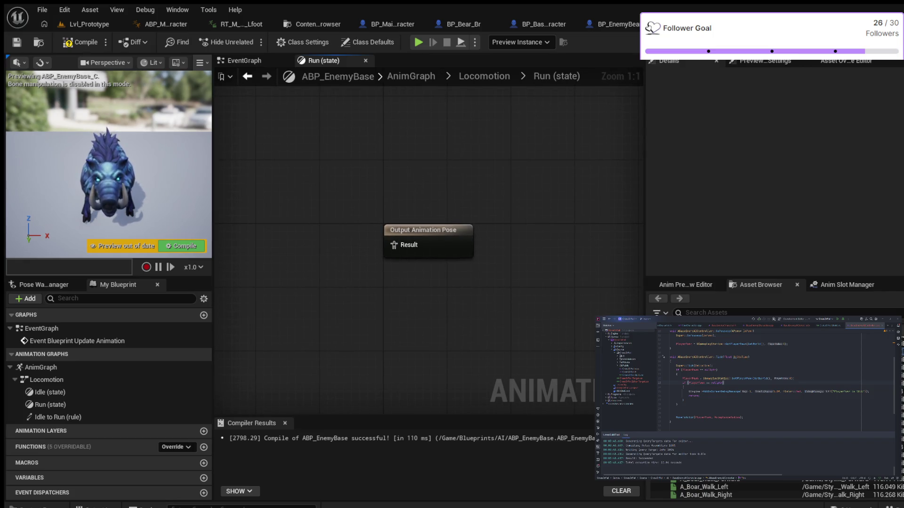
{"action": "scroll", "coordinate": [772, 491], "scroll_direction": "up", "scroll_amount": 1}
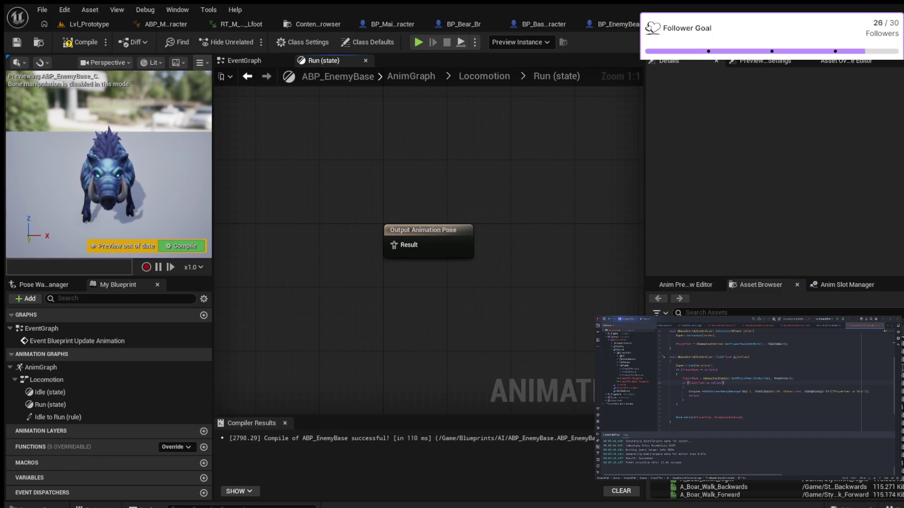
Add A_Boar_Run_Forward to the Run state, wire it to Output Animation Pose, and compile.
{"action": "scroll", "coordinate": [773, 489], "scroll_direction": "up", "scroll_amount": 2}
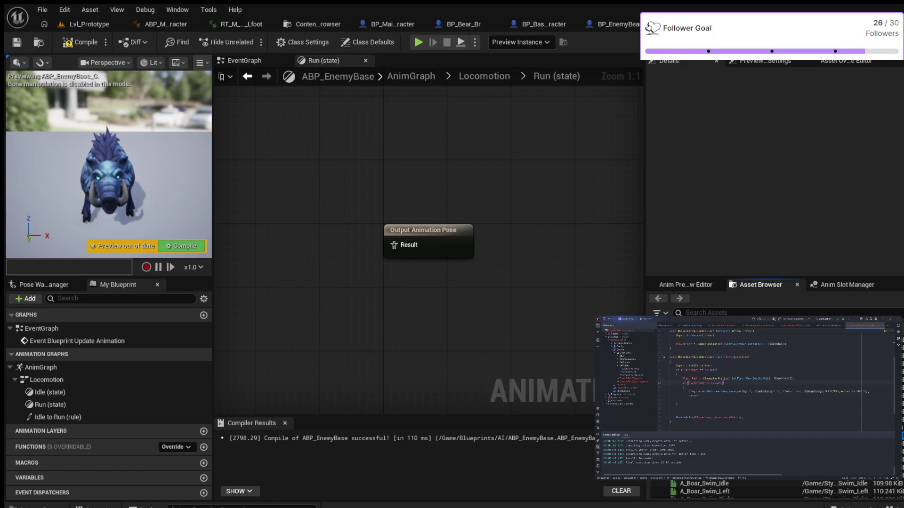
{"action": "left_click_drag", "start_coordinate": [697, 423], "coordinate": [222, 212]}
{"action": "left_click_drag", "start_coordinate": [290, 237], "coordinate": [394, 245]}
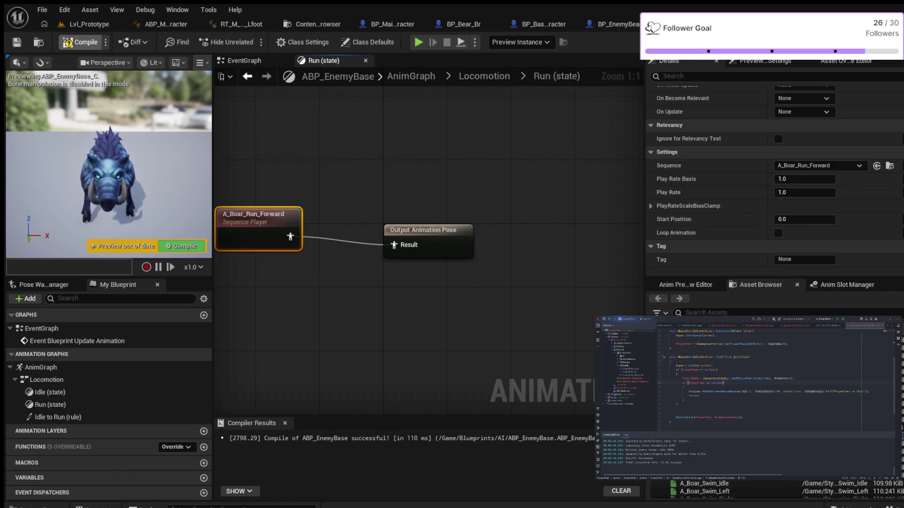
{"action": "left_click", "coordinate": [81, 42]}
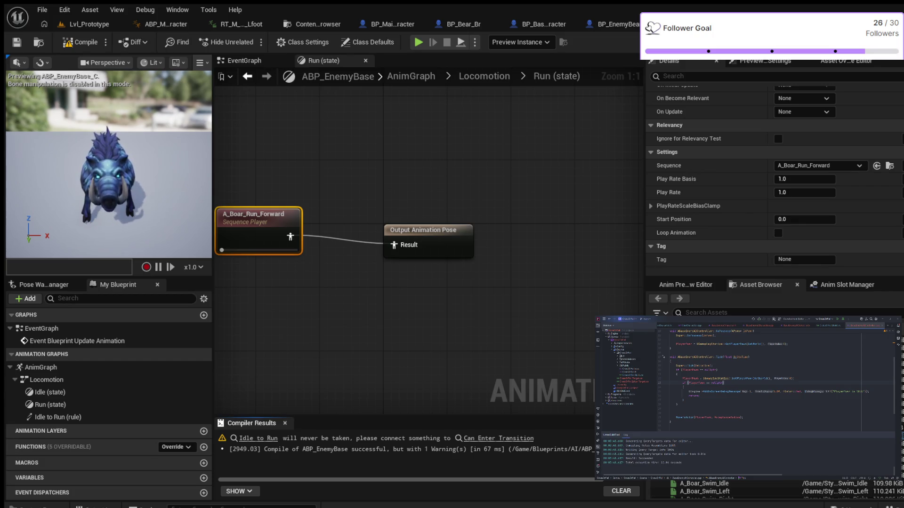
Tidy the Run state's node positions, recompile, and go to the EventGraph.
{"action": "mouse_move", "coordinate": [423, 230]}
{"action": "left_mouse_down"}
{"action": "mouse_move", "coordinate": [459, 203]}
{"action": "mouse_move", "coordinate": [477, 222]}
{"action": "left_mouse_up"}
{"action": "left_click_drag", "start_coordinate": [256, 218], "coordinate": [319, 218]}
{"action": "left_click", "coordinate": [81, 42]}
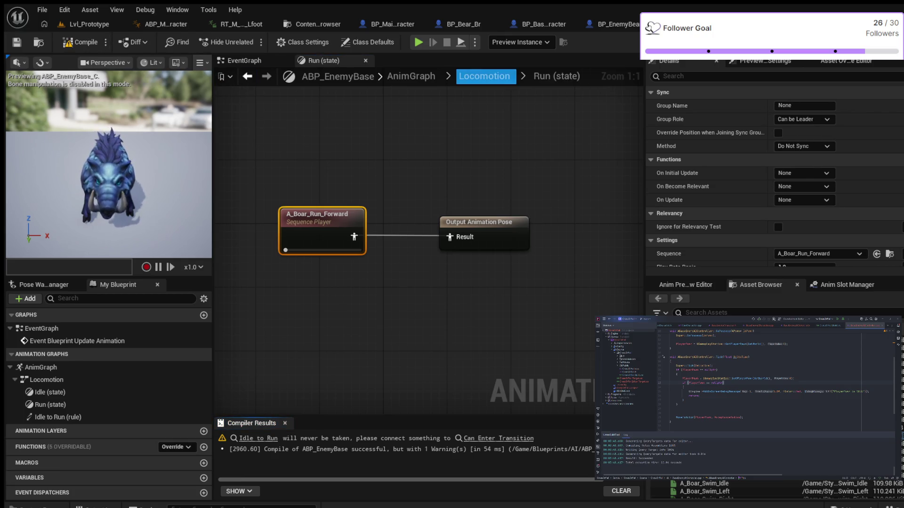
{"action": "left_click", "coordinate": [484, 76]}
{"action": "left_click", "coordinate": [244, 61]}
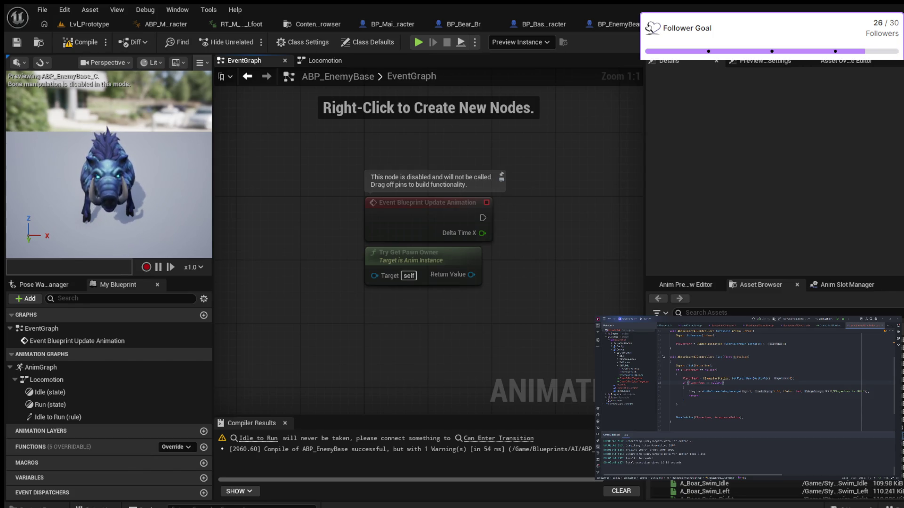
Move Update Animation up-left and Try Get Pawn Owner down-right, then open ABP_MainCharacter for reference.
{"action": "mouse_move", "coordinate": [424, 202]}
{"action": "left_mouse_down"}
{"action": "mouse_move", "coordinate": [397, 161]}
{"action": "mouse_move", "coordinate": [406, 169]}
{"action": "left_mouse_up"}
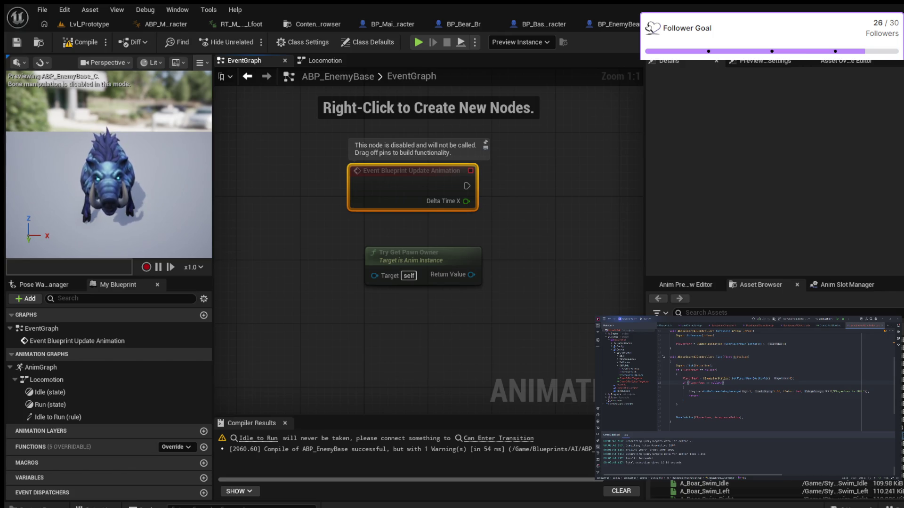
{"action": "left_click", "coordinate": [494, 291]}
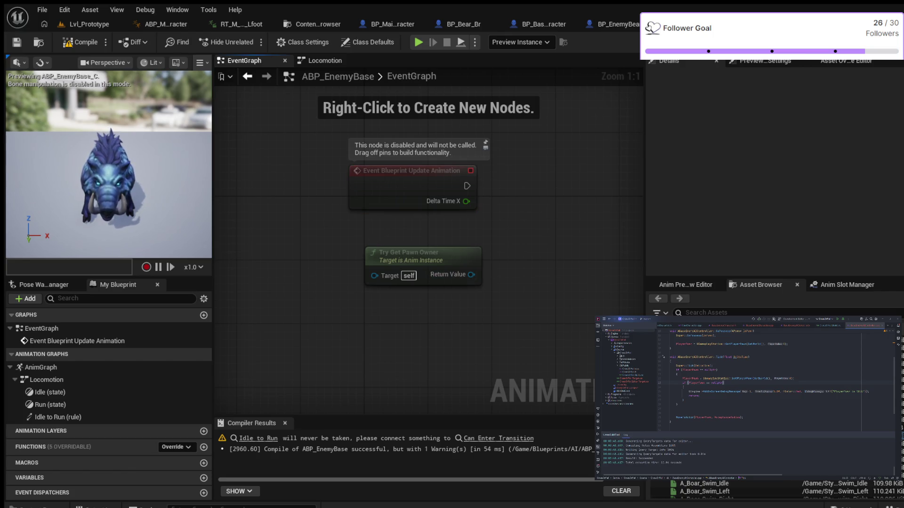
{"action": "mouse_move", "coordinate": [409, 254]}
{"action": "left_mouse_down"}
{"action": "mouse_move", "coordinate": [452, 259]}
{"action": "mouse_move", "coordinate": [431, 275]}
{"action": "left_mouse_up"}
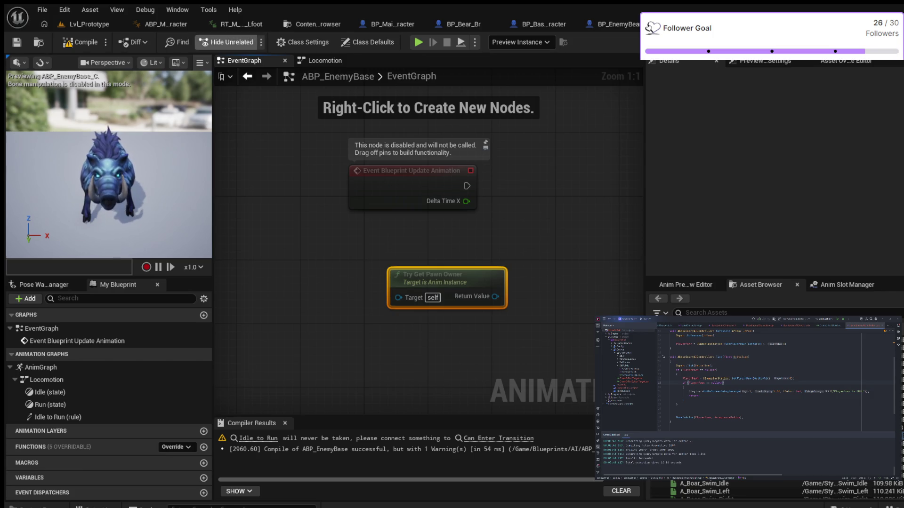
{"action": "left_click", "coordinate": [162, 24]}
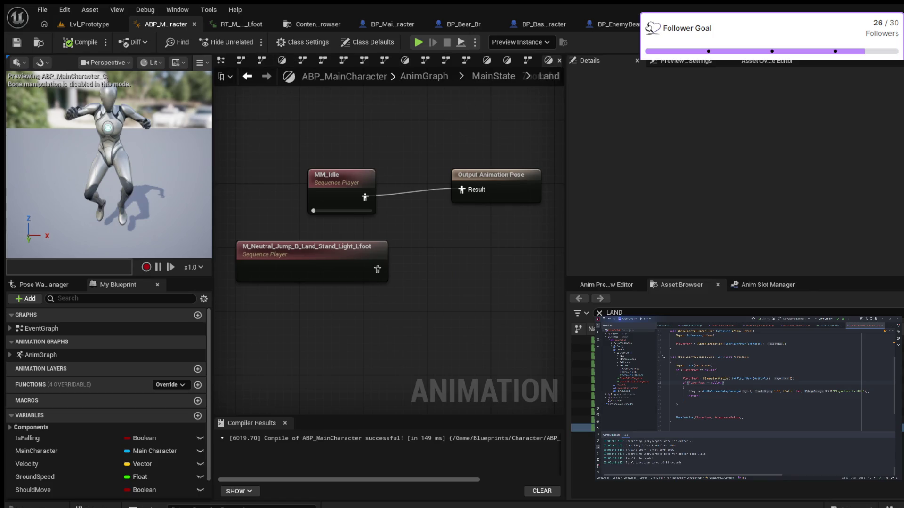
{"action": "left_click_drag", "start_coordinate": [565, 189], "coordinate": [660, 188]}
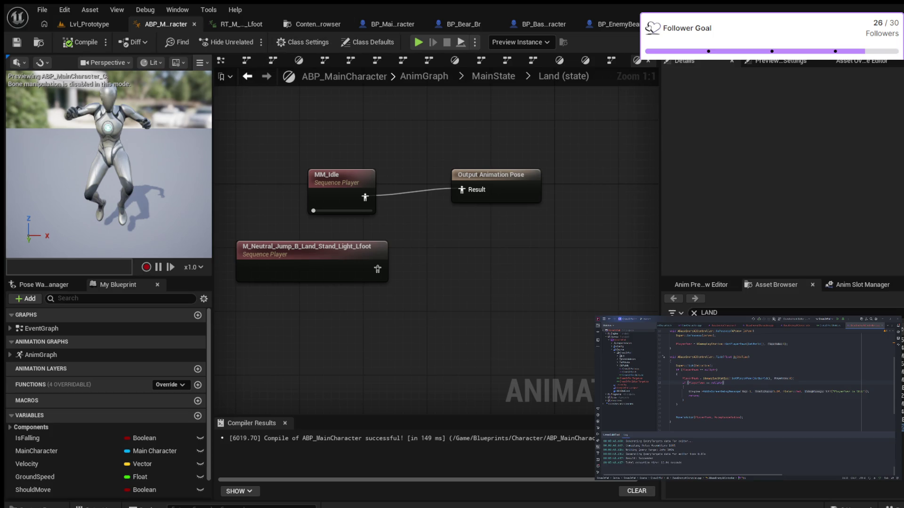
{"action": "left_click_drag", "start_coordinate": [661, 189], "coordinate": [767, 189]}
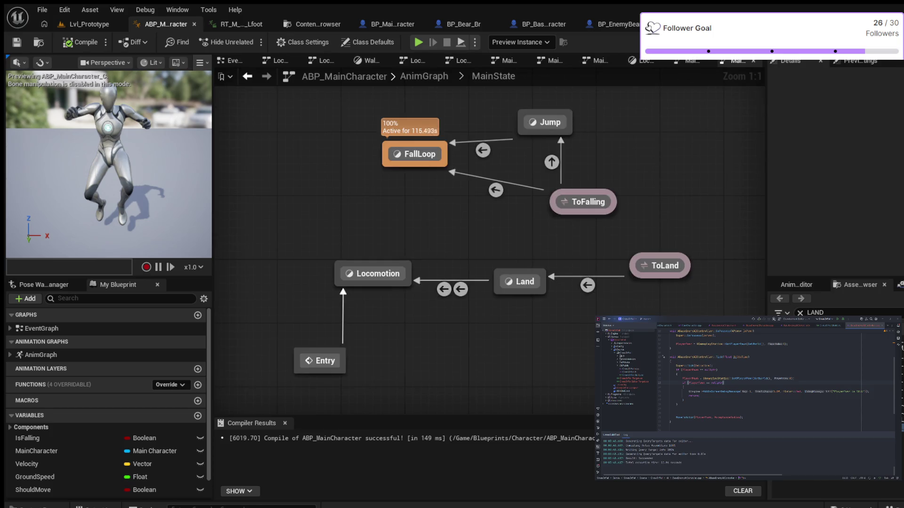
{"action": "key", "text": "alt+Left"}
{"action": "key", "text": "alt+Left"}
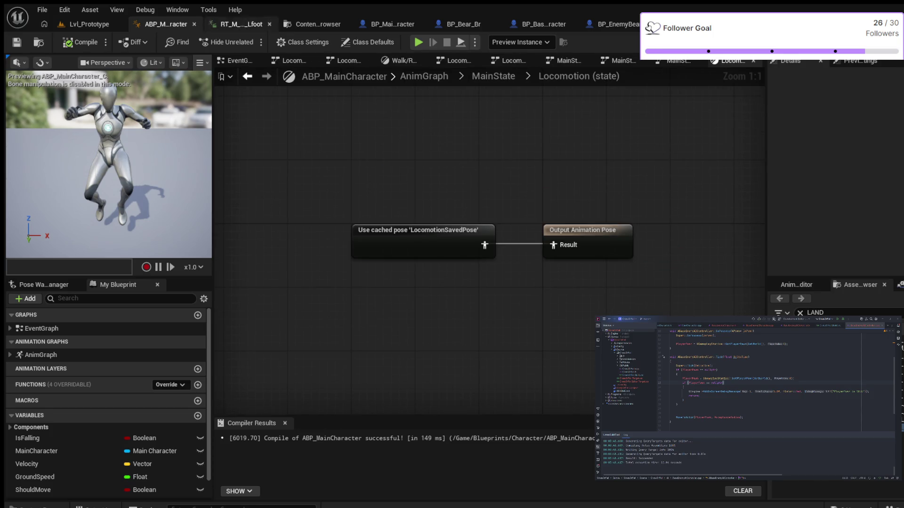
{"action": "scroll", "coordinate": [542, 165], "scroll_direction": "down", "scroll_amount": 2}
{"action": "scroll", "coordinate": [517, 155], "scroll_direction": "up", "scroll_amount": 5}
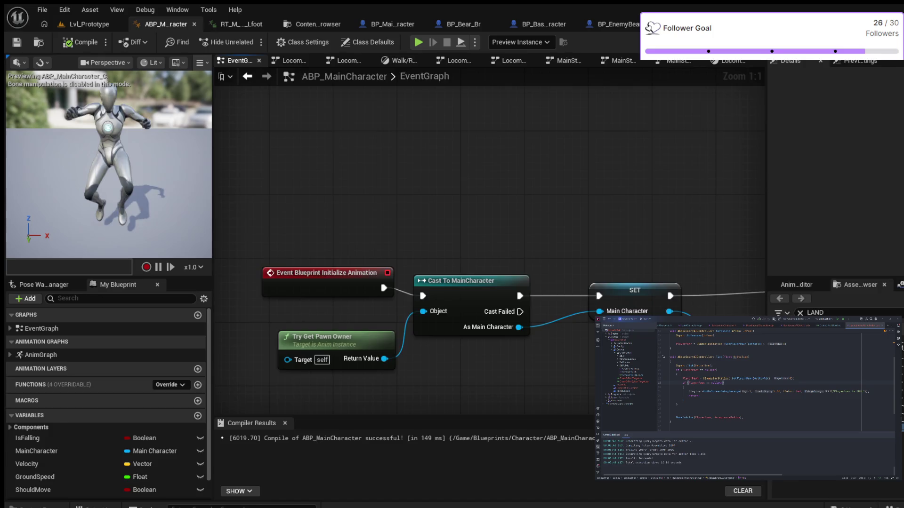
{"action": "left_click", "coordinate": [697, 24]}
{"action": "left_click_drag", "start_coordinate": [570, 196], "coordinate": [442, 179]}
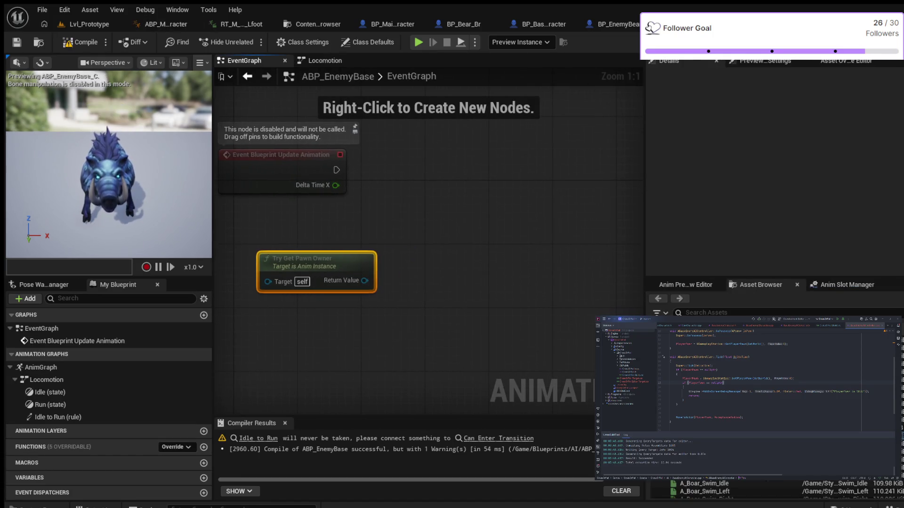
Cast Try Get Pawn Owner's Return Value to BaseEnemyCharacter.
{"action": "mouse_move", "coordinate": [365, 280]}
{"action": "left_mouse_down"}
{"action": "mouse_move", "coordinate": [414, 259]}
{"action": "mouse_move", "coordinate": [437, 198]}
{"action": "left_mouse_up"}
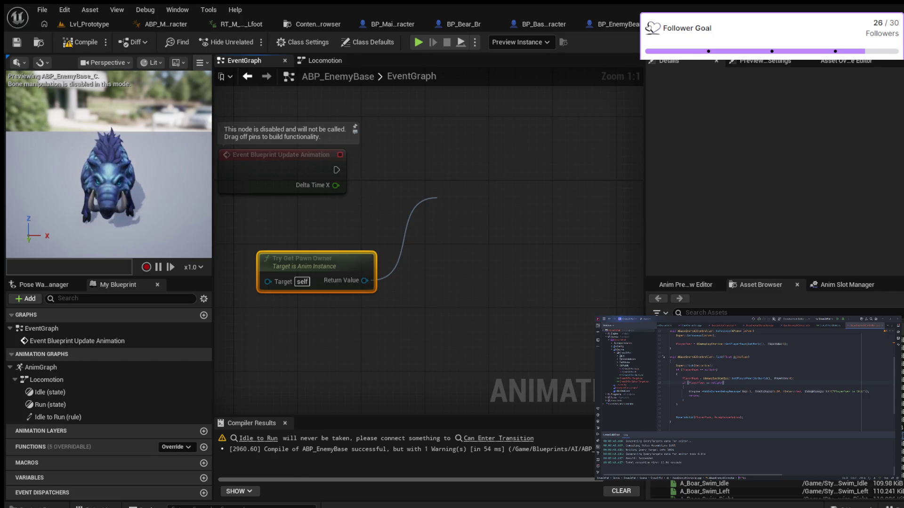
{"action": "key", "text": "Return"}
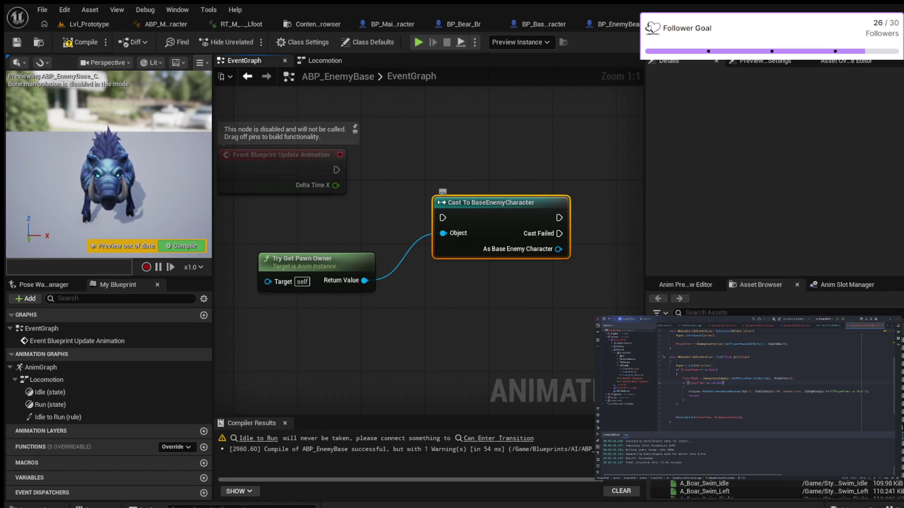
{"action": "left_click_drag", "start_coordinate": [490, 202], "coordinate": [488, 154]}
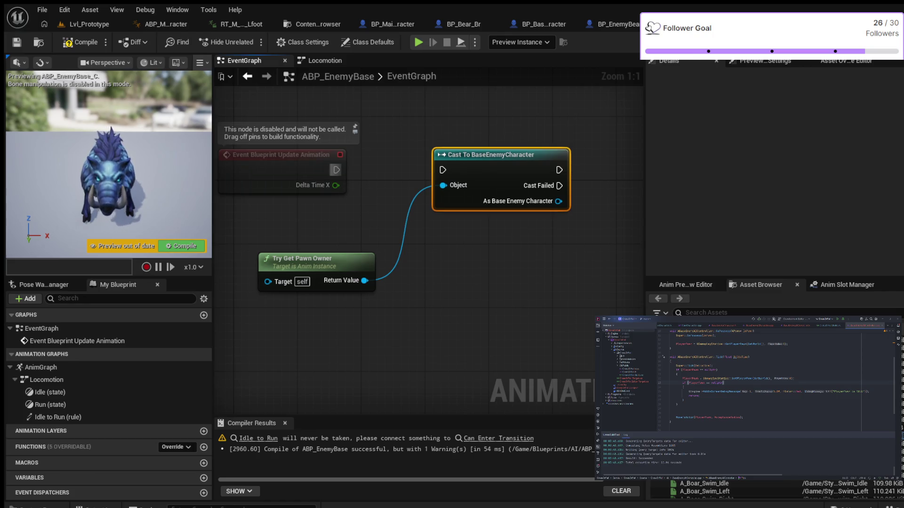
Drive the cast from Event Blueprint Update Animation's exec and tidy the node layout.
{"action": "left_click_drag", "start_coordinate": [337, 170], "coordinate": [443, 170]}
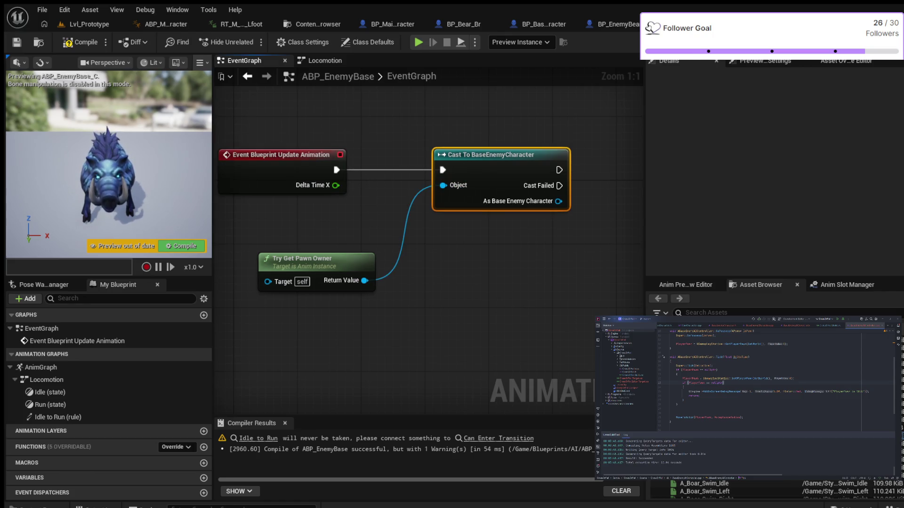
{"action": "left_click_drag", "start_coordinate": [301, 262], "coordinate": [294, 238]}
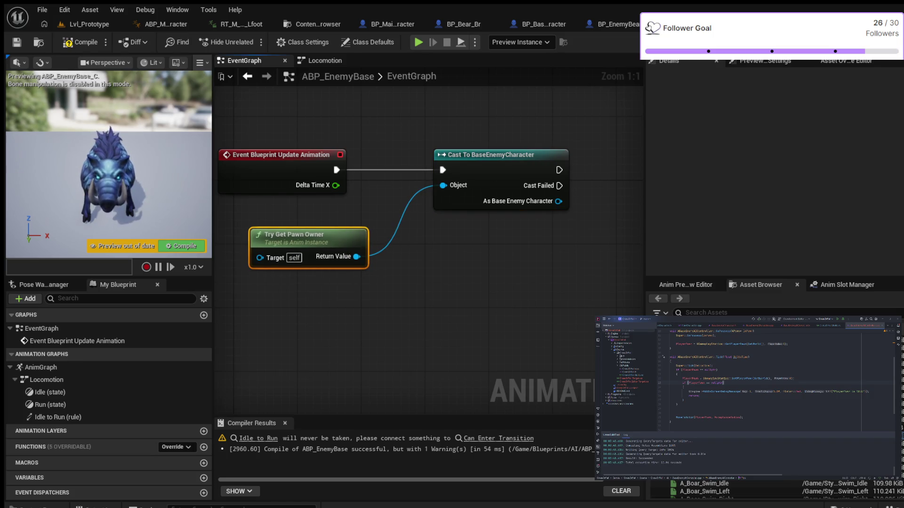
{"action": "left_click_drag", "start_coordinate": [480, 255], "coordinate": [405, 264]}
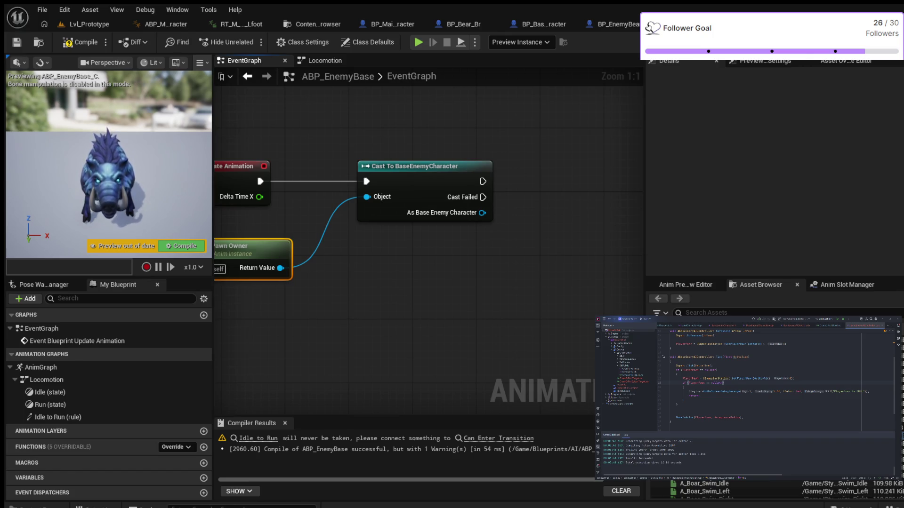
{"action": "left_click", "coordinate": [424, 166]}
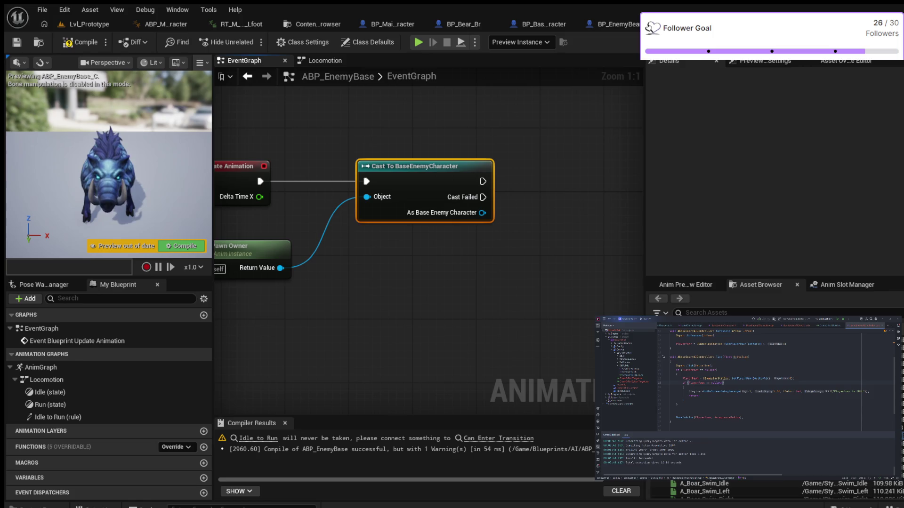
{"action": "key", "text": "Escape"}
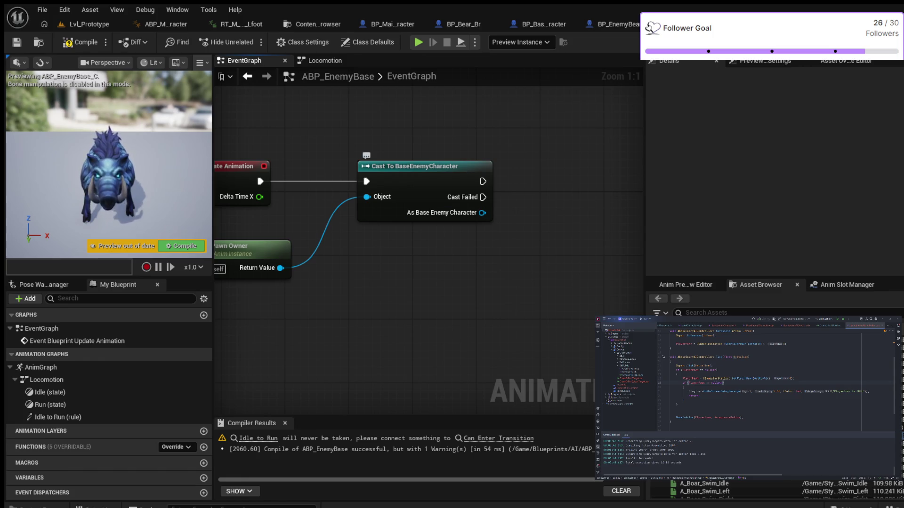
{"action": "left_click_drag", "start_coordinate": [507, 253], "coordinate": [475, 314]}
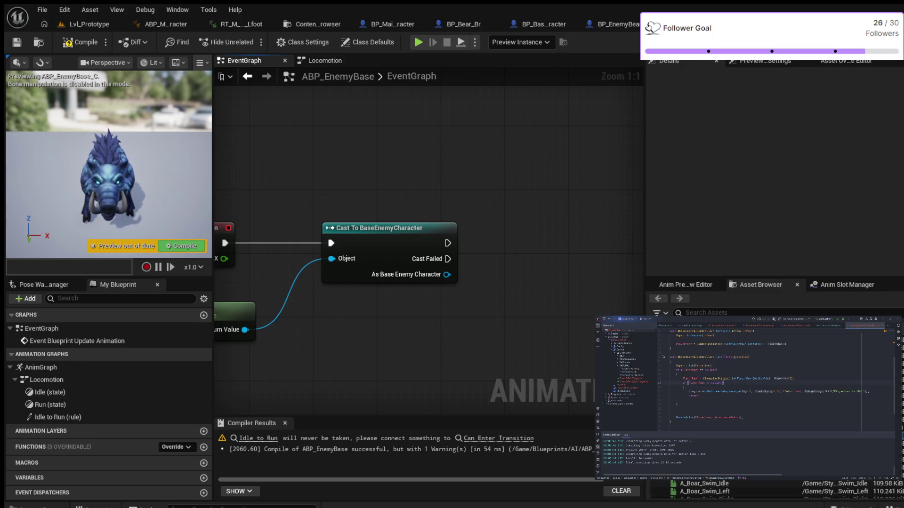
Add a Character Movement getter on the As Base Enemy Character output.
{"action": "mouse_move", "coordinate": [493, 276]}
{"action": "left_mouse_down"}
{"action": "mouse_move", "coordinate": [422, 325]}
{"action": "mouse_move", "coordinate": [454, 270]}
{"action": "left_mouse_up"}
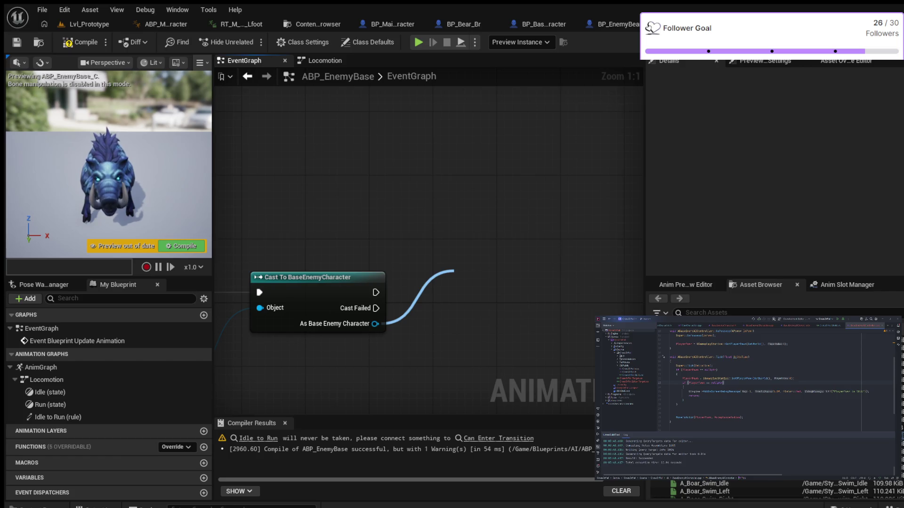
{"action": "key", "text": "Return"}
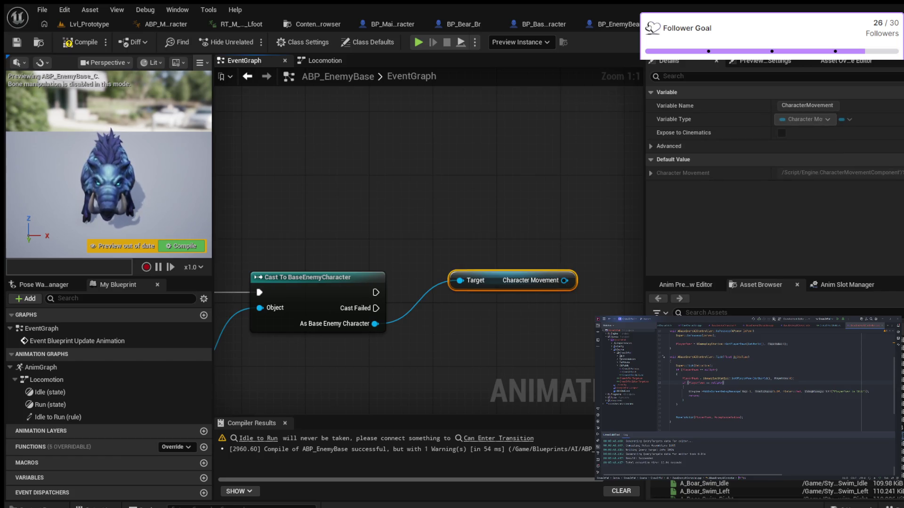
{"action": "left_click_drag", "start_coordinate": [512, 280], "coordinate": [480, 336]}
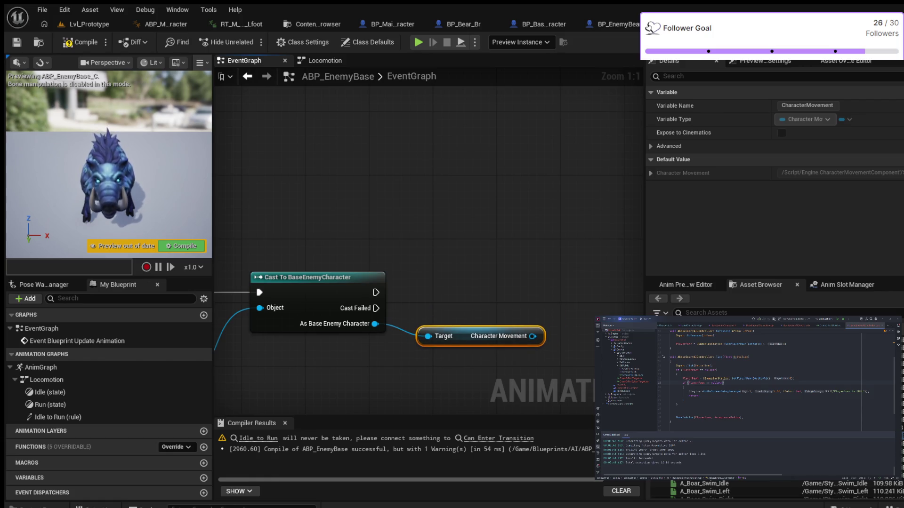
{"action": "left_click_drag", "start_coordinate": [520, 285], "coordinate": [447, 279]}
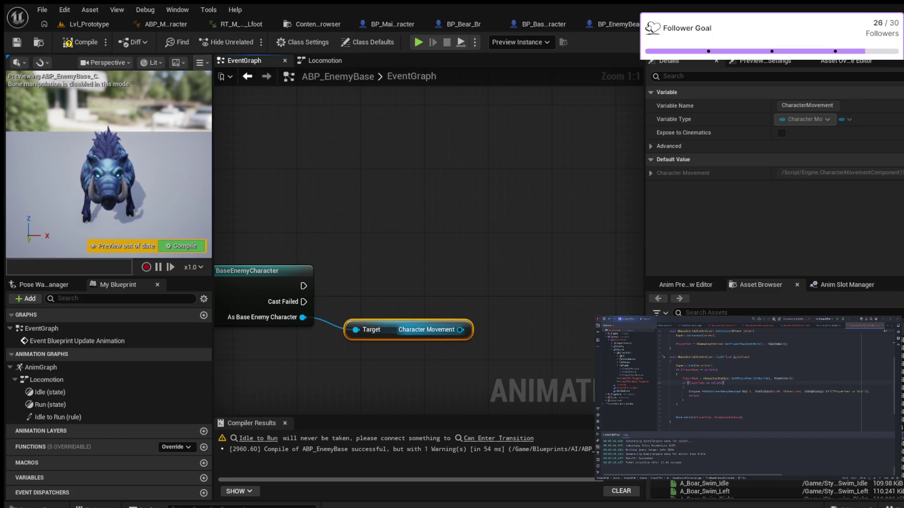
Get the Velocity from Character Movement and arrange the getter nodes.
{"action": "left_click_drag", "start_coordinate": [461, 330], "coordinate": [515, 292]}
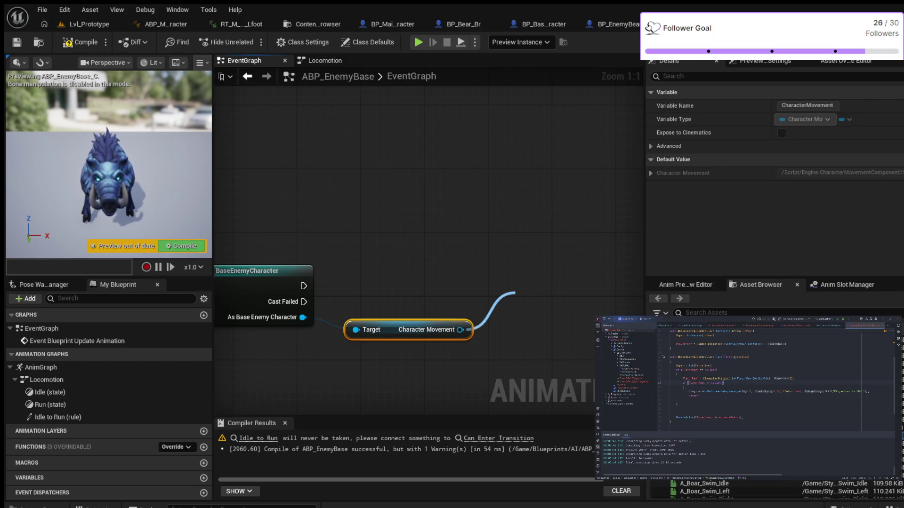
{"action": "mouse_move", "coordinate": [508, 329]}
{"action": "left_mouse_down"}
{"action": "mouse_move", "coordinate": [476, 340]}
{"action": "mouse_move", "coordinate": [465, 330]}
{"action": "mouse_move", "coordinate": [506, 318]}
{"action": "left_mouse_up"}
{"action": "left_click_drag", "start_coordinate": [400, 318], "coordinate": [384, 349]}
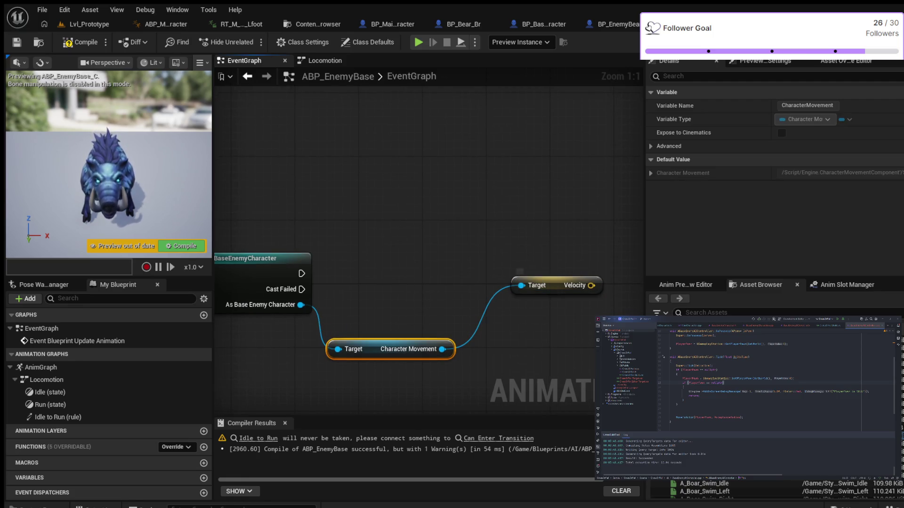
{"action": "left_click_drag", "start_coordinate": [522, 283], "coordinate": [459, 298]}
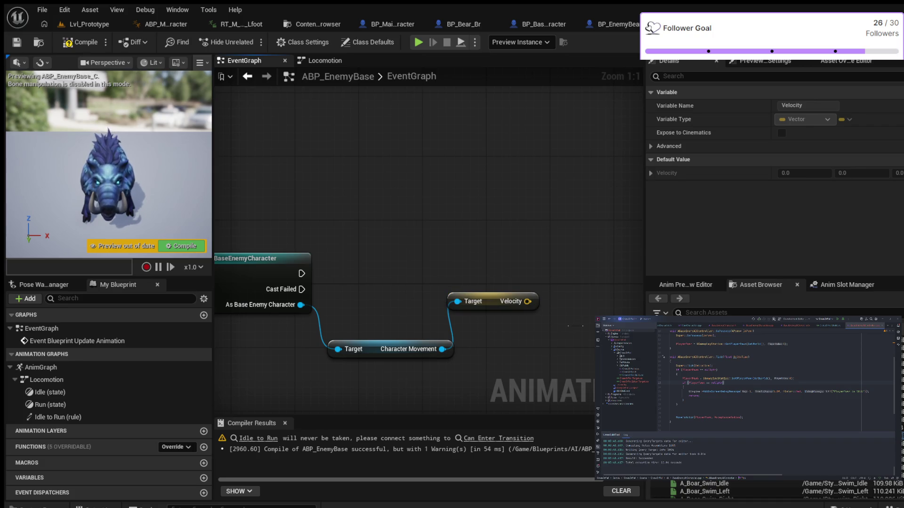
{"action": "left_click", "coordinate": [571, 325]}
{"action": "left_click_drag", "start_coordinate": [571, 324], "coordinate": [474, 361]}
Feed the Velocity output into a new Vector Length node.
{"action": "left_click_drag", "start_coordinate": [430, 338], "coordinate": [497, 310]}
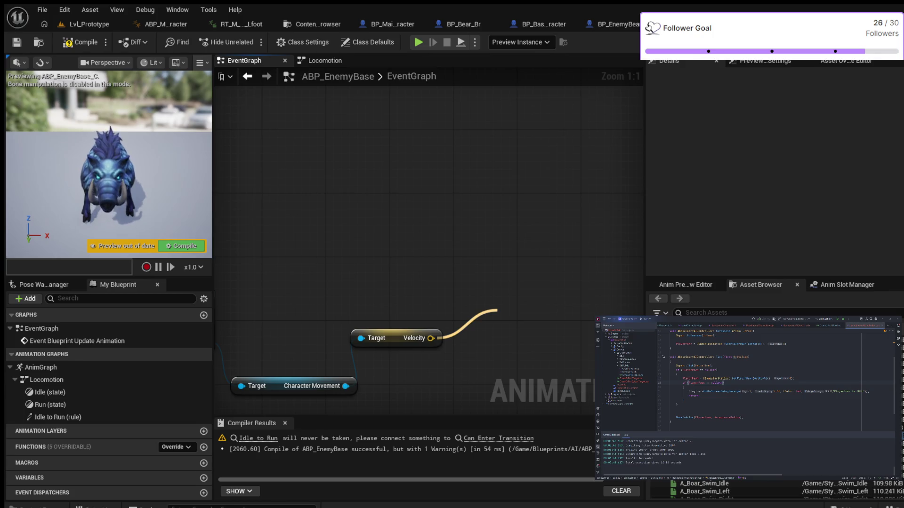
{"action": "key", "text": "Return"}
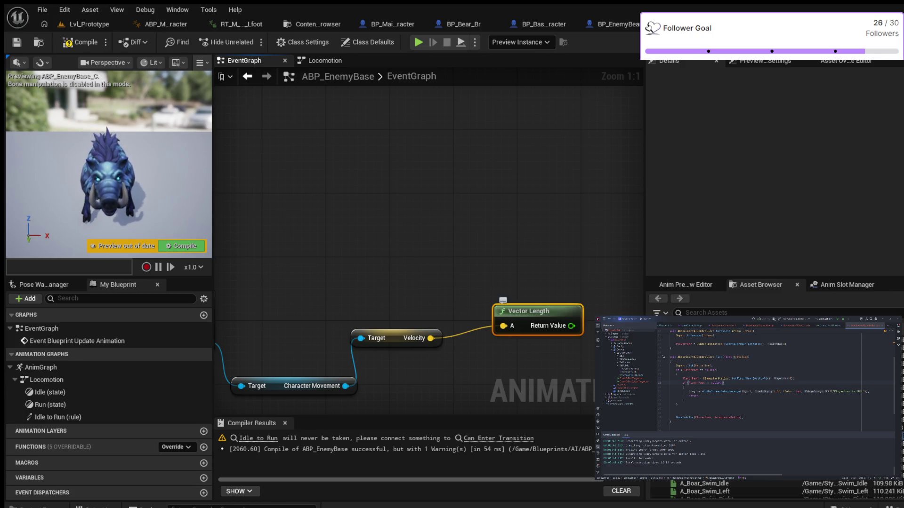
{"action": "left_click_drag", "start_coordinate": [516, 349], "coordinate": [377, 366]}
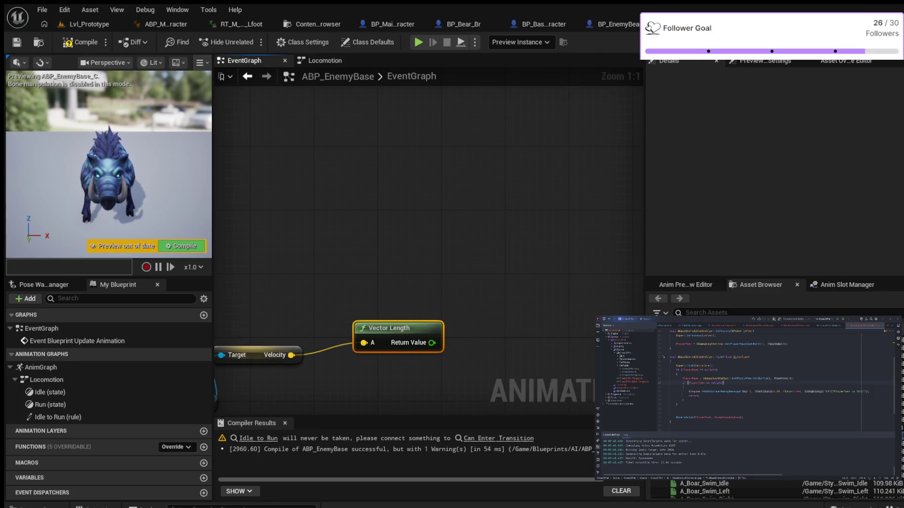
{"action": "left_click_drag", "start_coordinate": [432, 343], "coordinate": [481, 301]}
Promote the Vector Length result to a new float variable named Speed.
{"action": "left_click", "coordinate": [514, 337]}
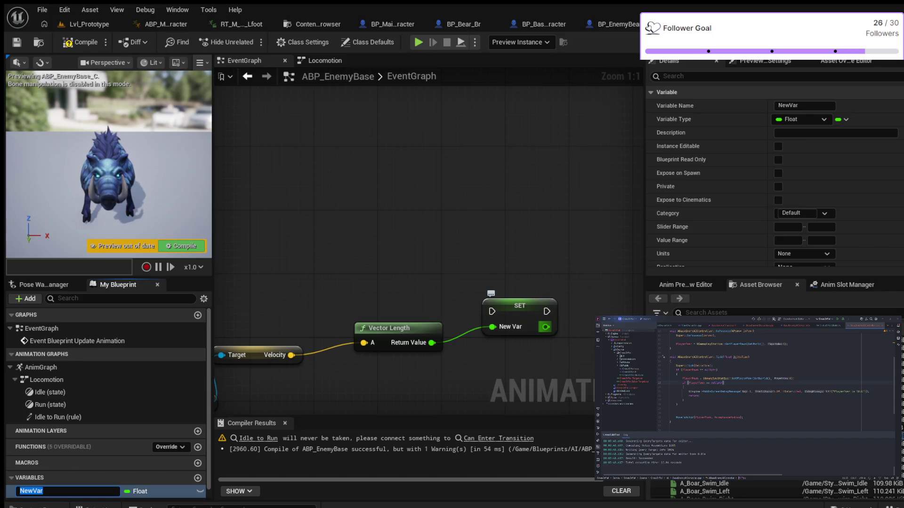
{"action": "type", "text": "Speed"}
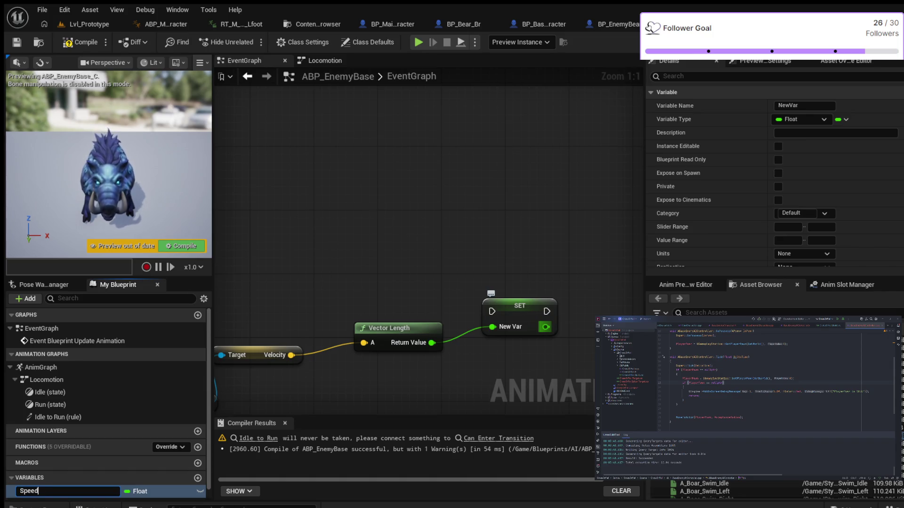
{"action": "key", "text": "Return"}
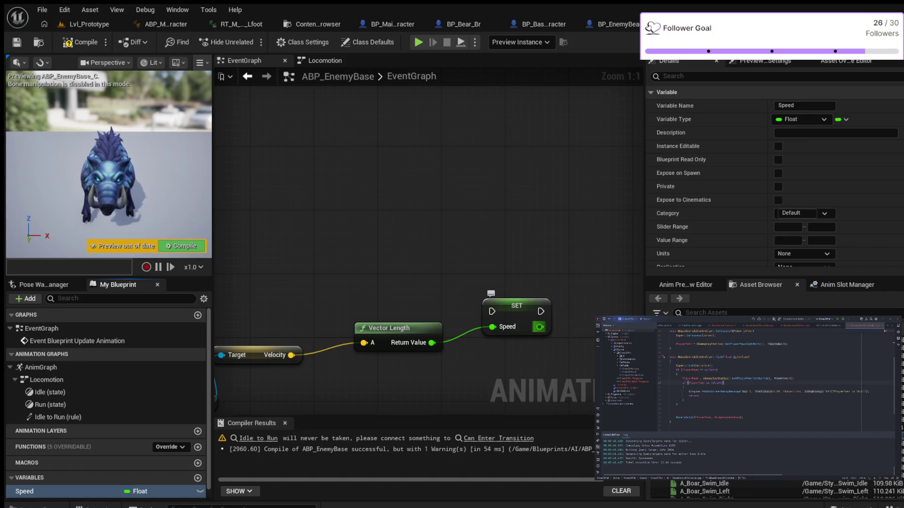
{"action": "left_click_drag", "start_coordinate": [517, 305], "coordinate": [517, 282]}
Run SET Speed after the successful cast and compile the animation blueprint.
{"action": "left_click_drag", "start_coordinate": [417, 379], "coordinate": [535, 372]}
{"action": "scroll", "coordinate": [535, 373], "scroll_direction": "down", "scroll_amount": 1}
{"action": "scroll", "coordinate": [534, 373], "scroll_direction": "down", "scroll_amount": 2}
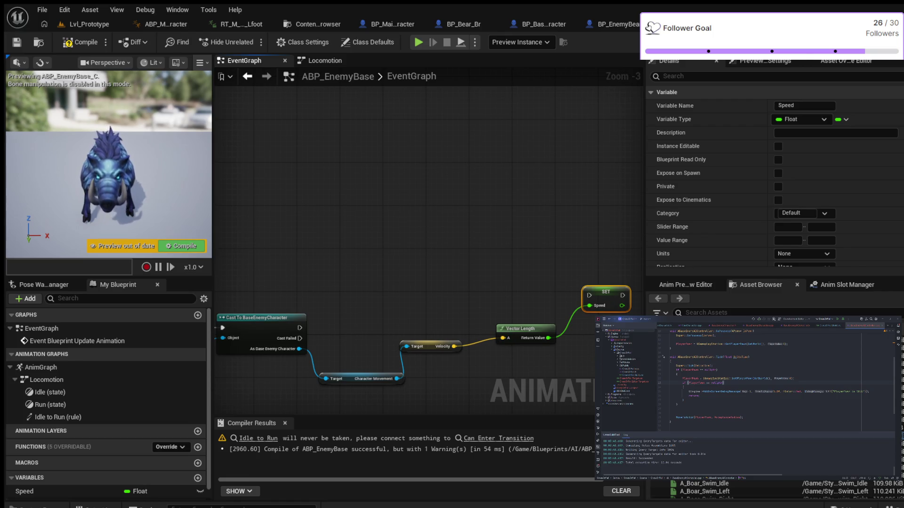
{"action": "left_click_drag", "start_coordinate": [299, 327], "coordinate": [588, 295]}
{"action": "left_click", "coordinate": [81, 42]}
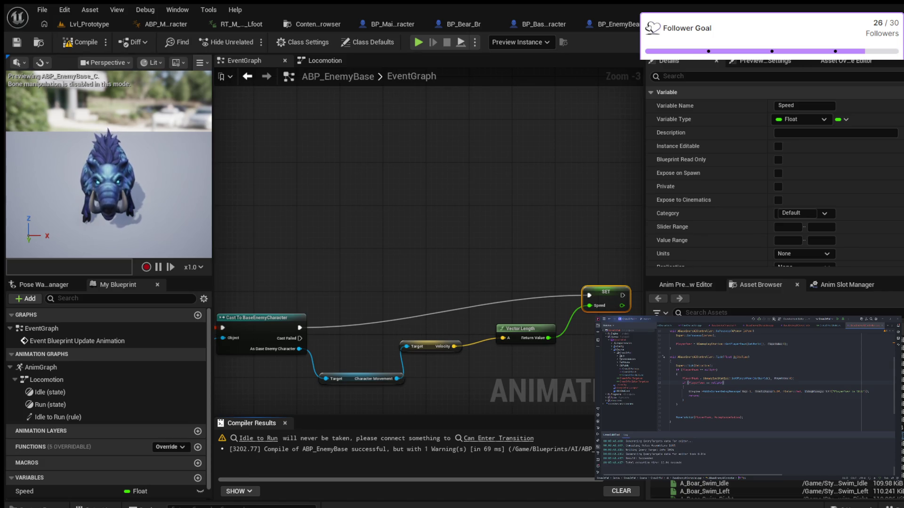
{"action": "scroll", "coordinate": [363, 232], "scroll_direction": "up", "scroll_amount": 2}
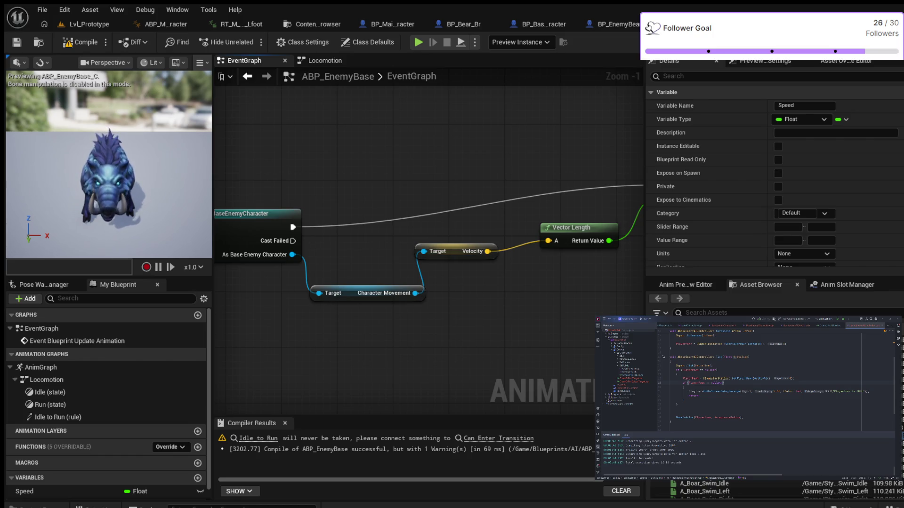
{"action": "mouse_move", "coordinate": [291, 255]}
{"action": "left_mouse_down"}
{"action": "mouse_move", "coordinate": [356, 194]}
{"action": "mouse_move", "coordinate": [360, 159]}
{"action": "left_mouse_up"}
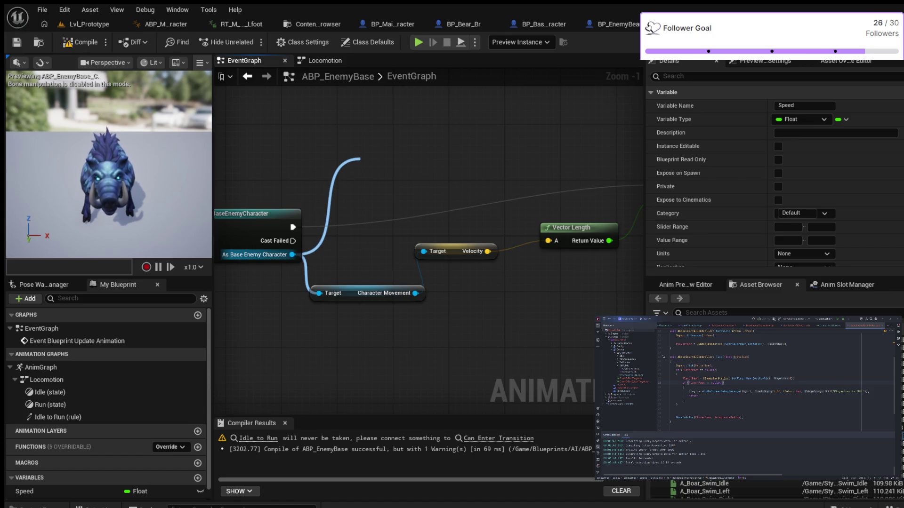